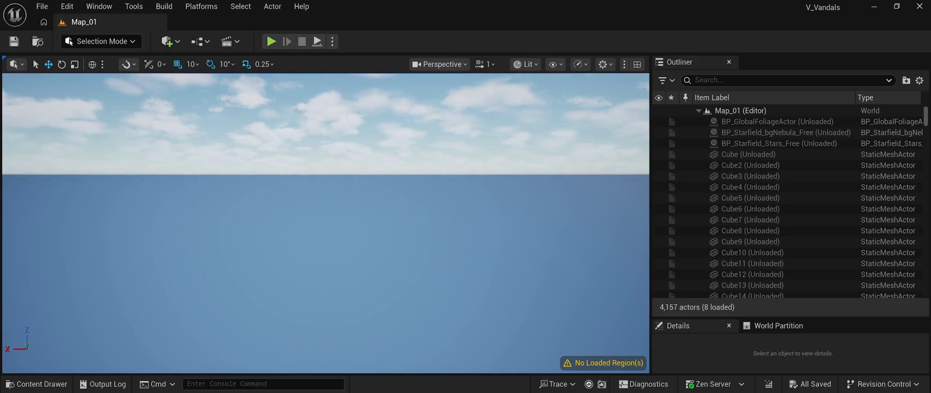
Open the Content Drawer, select the Map_01 level asset, then bring up the File menu.
click(36, 384)
click(281, 306)
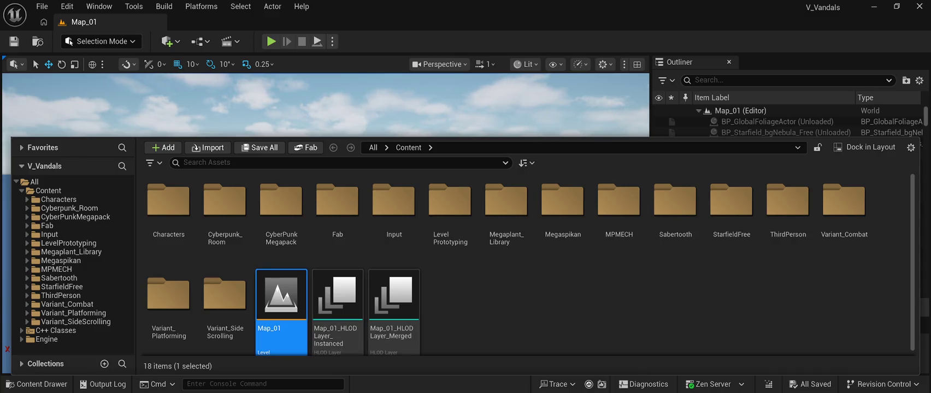
click(42, 6)
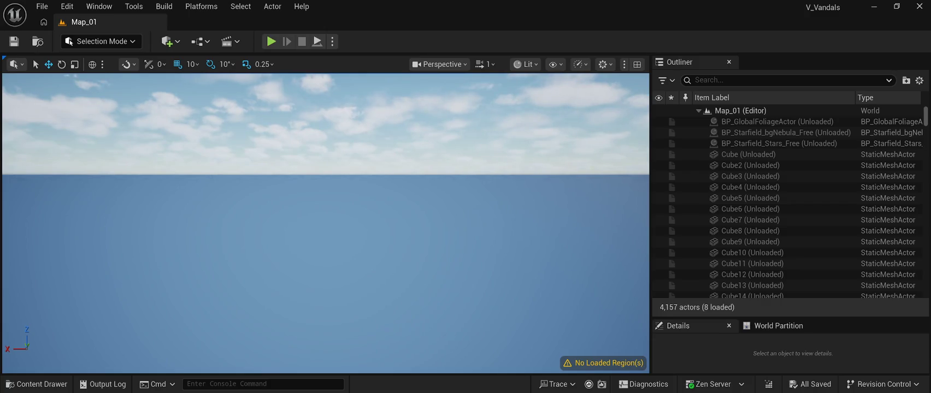
key(alt+f)
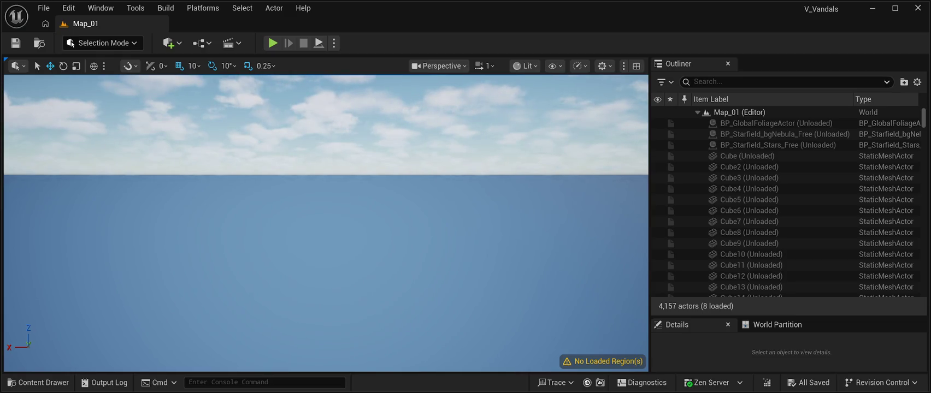
Dismiss the File menu, reopen the Content Drawer and select the Map_01 asset.
key(ctrl+space)
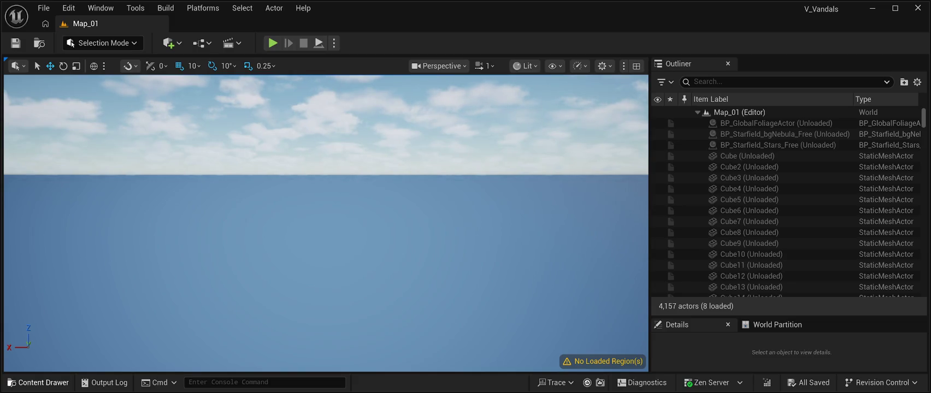
click(43, 8)
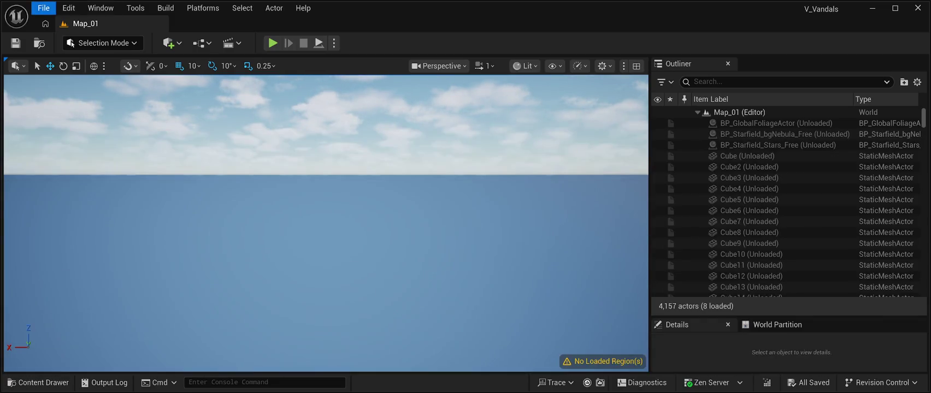
key(Escape)
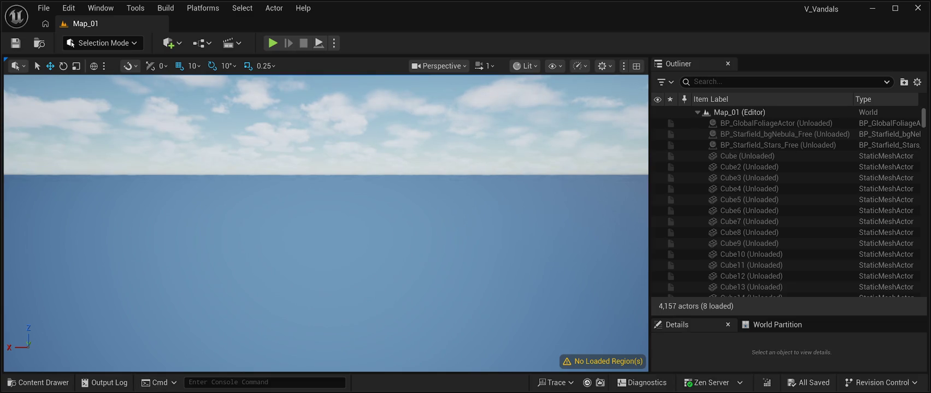
key(ctrl+space)
click(282, 298)
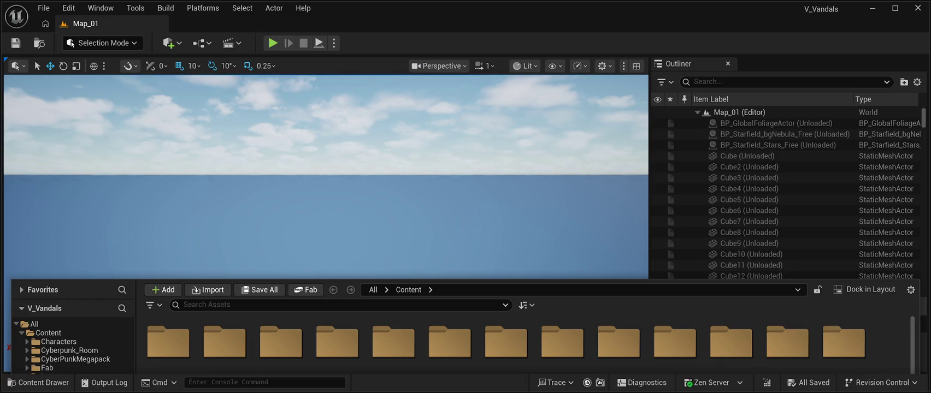
Hide the Content Drawer so the Lvl_ThirdPerson playground fills the viewport.
key(ctrl+space)
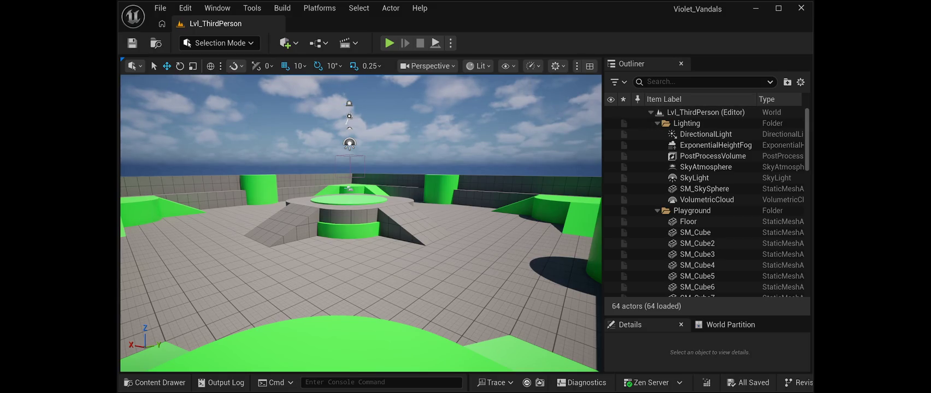
Maximize the editor and fly the camera between the green cylinder and the central disc.
click(779, 7)
key(w)
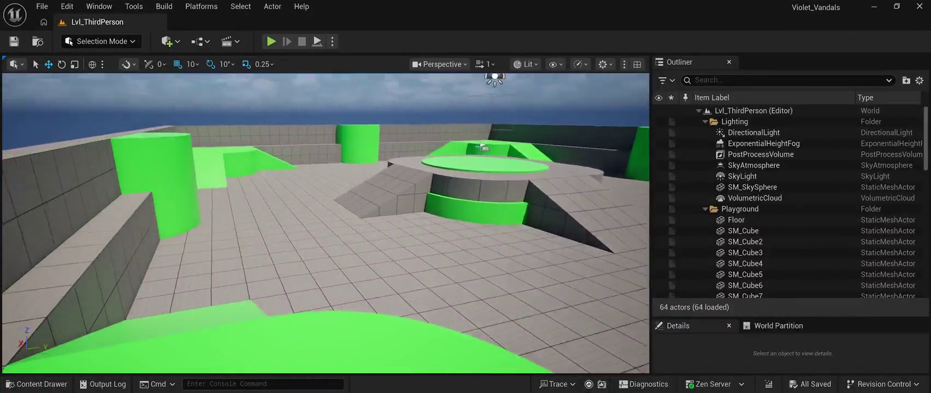
key(s)
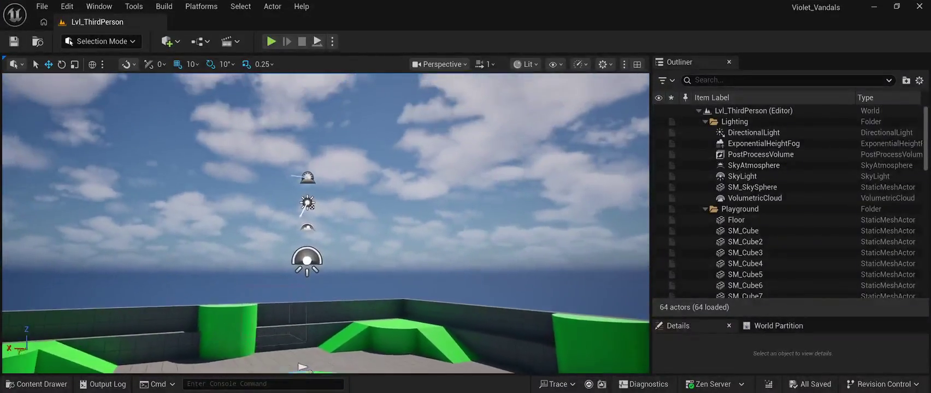
key(s)
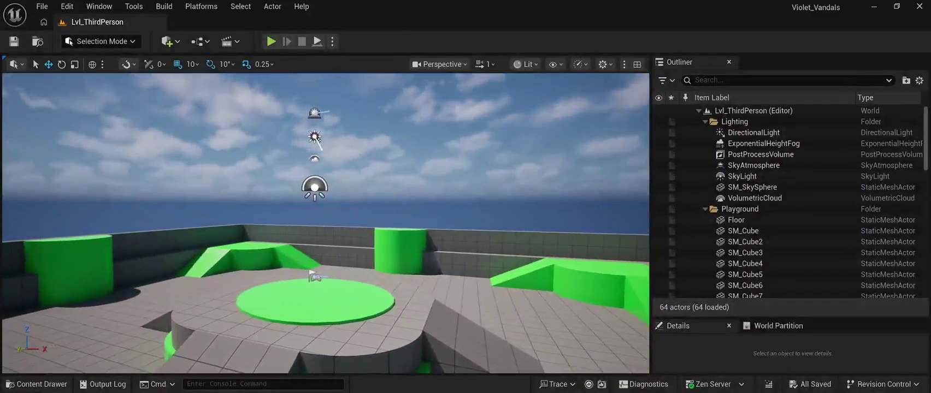
key(w)
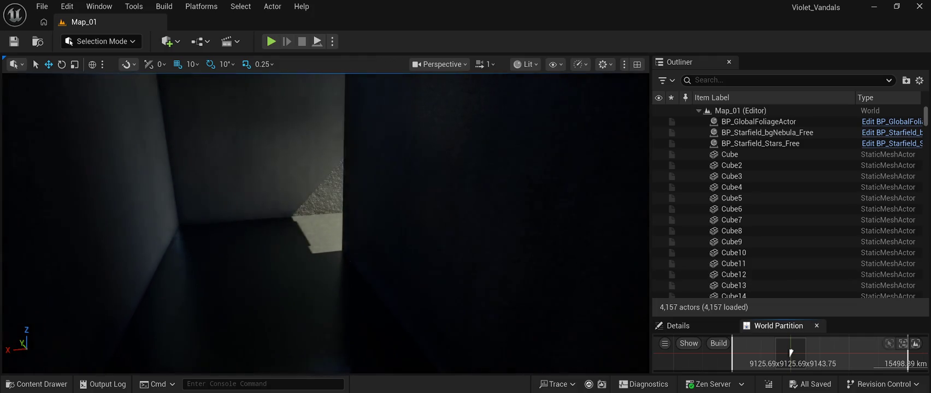
key(Left)
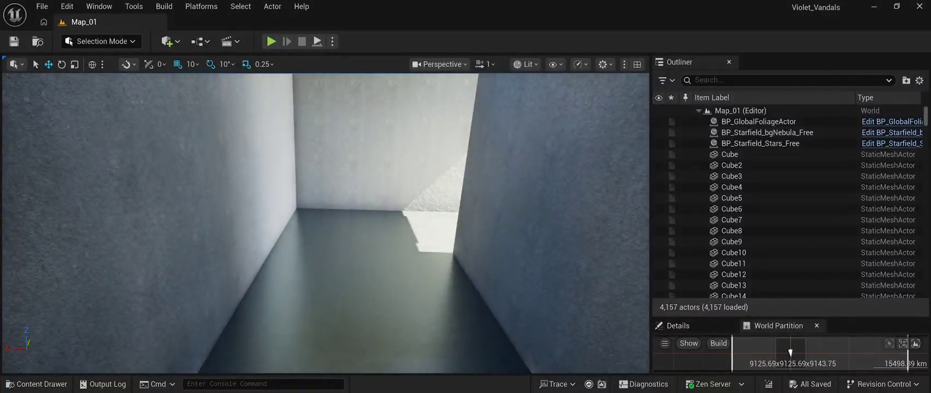
Fly into the room and down the long corridor to face the tall windows.
key(e)
key(w)
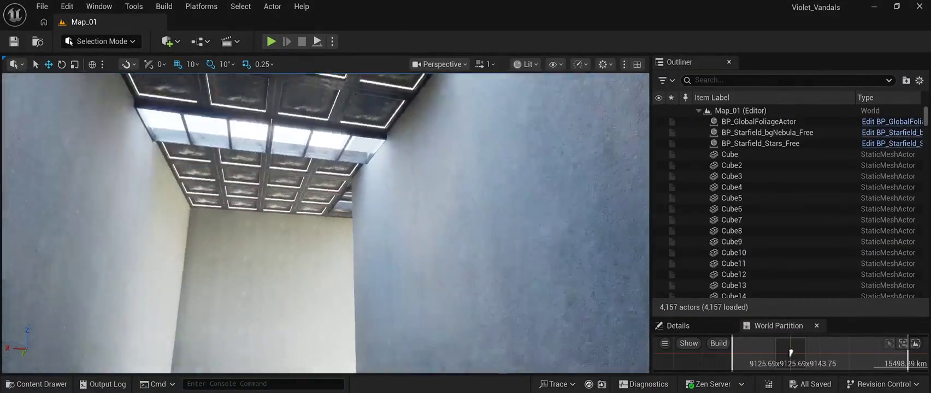
key(a)
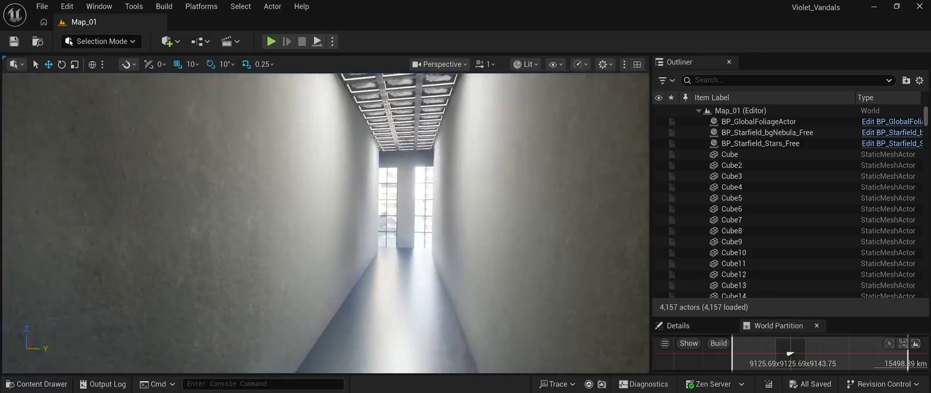
key(w)
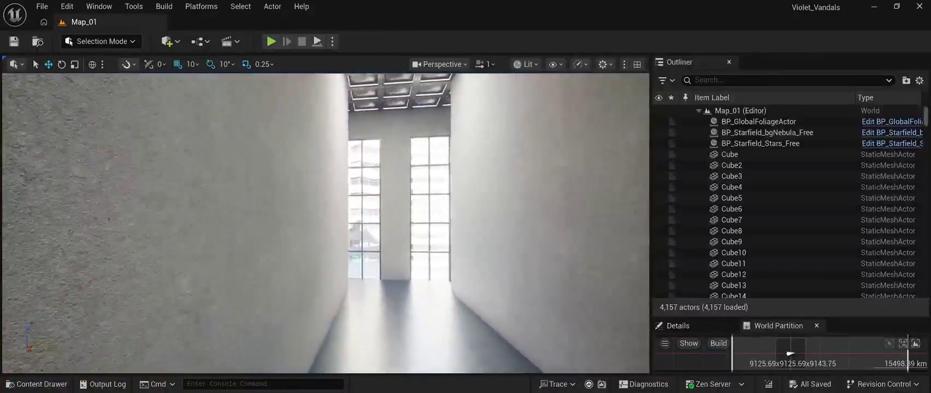
key(w)
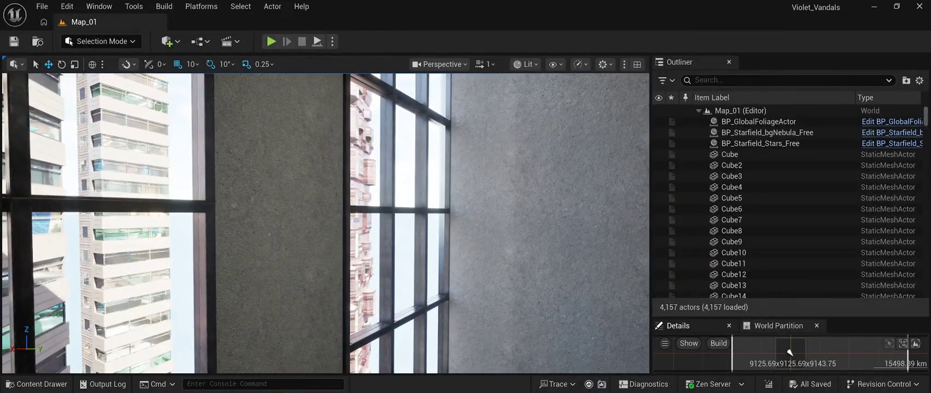
Bring up the Details panel, then run and stop a quick play test of Map_01.
click(677, 326)
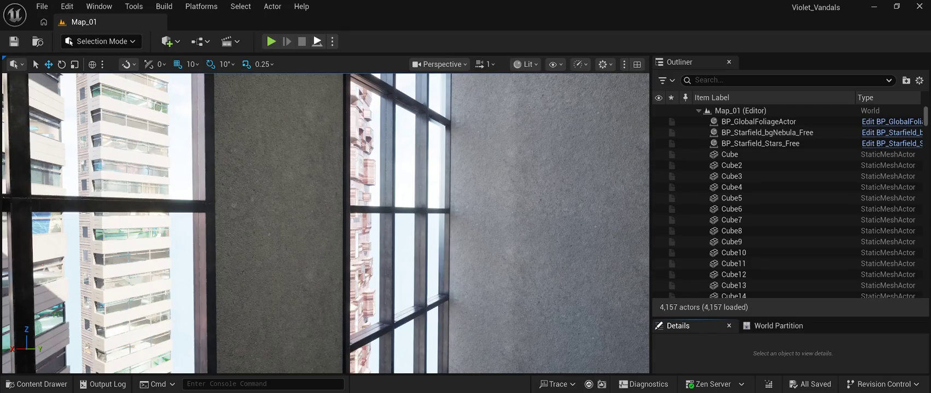
click(317, 41)
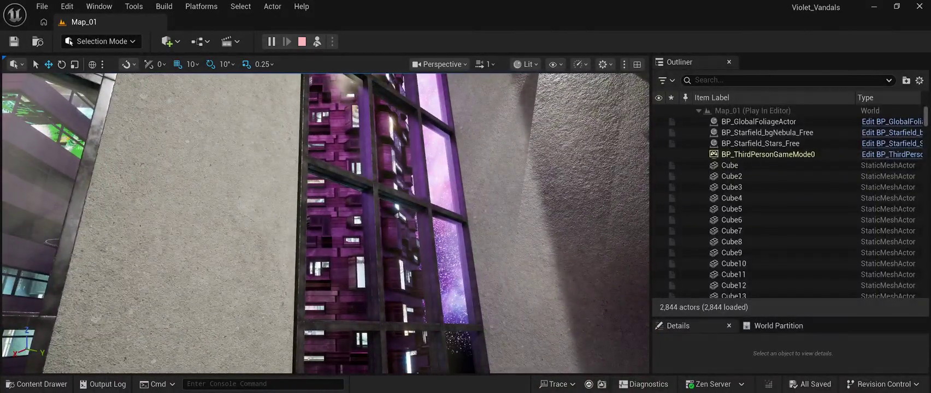
click(302, 41)
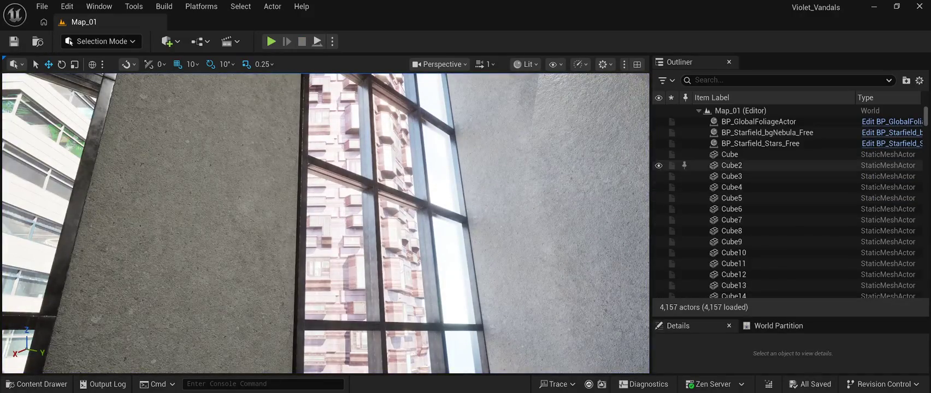
Scroll the Outliner down and back up, then rotate the camera toward the dark doorway.
scroll(787, 226, down, 3)
scroll(787, 226, up, 3)
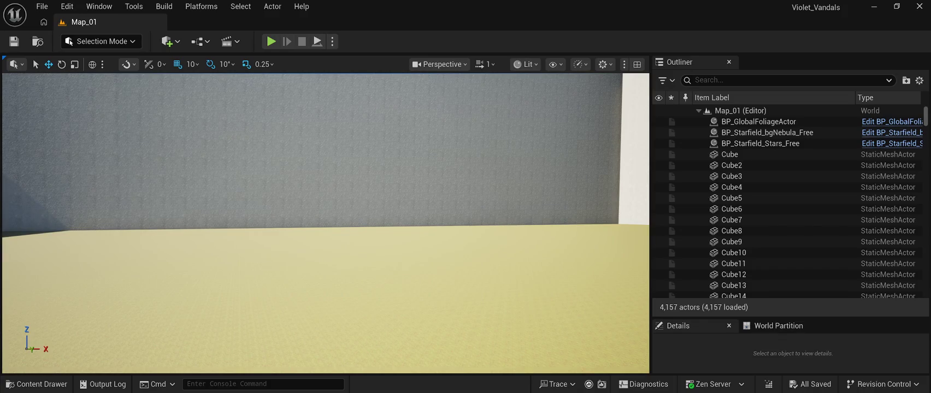
mouse_move(326, 224)
mouse_down()
mouse_move(383, 224)
mouse_move(382, 252)
mouse_move(368, 150)
mouse_move(345, 153)
mouse_up()
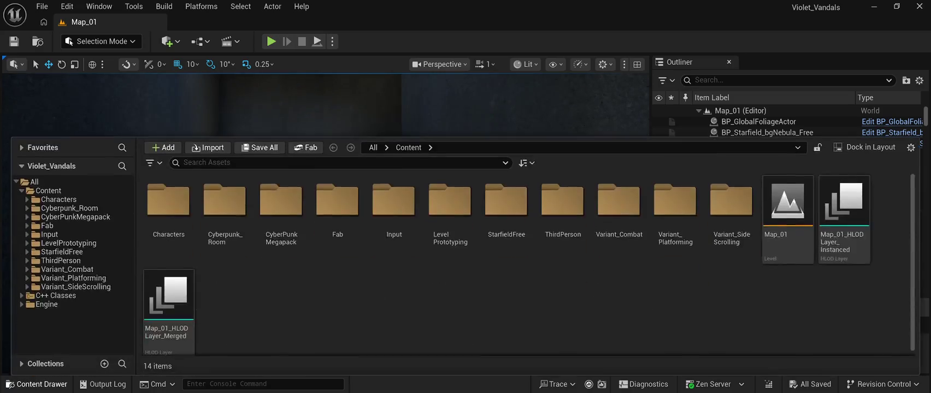
Browse the five meshes in Cyberpunk_Room's Mesh folder, then close the Content Drawer.
click(36, 384)
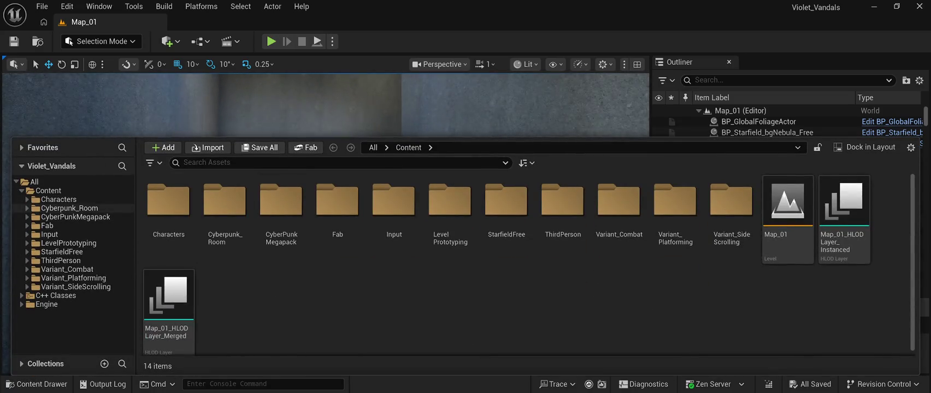
click(70, 208)
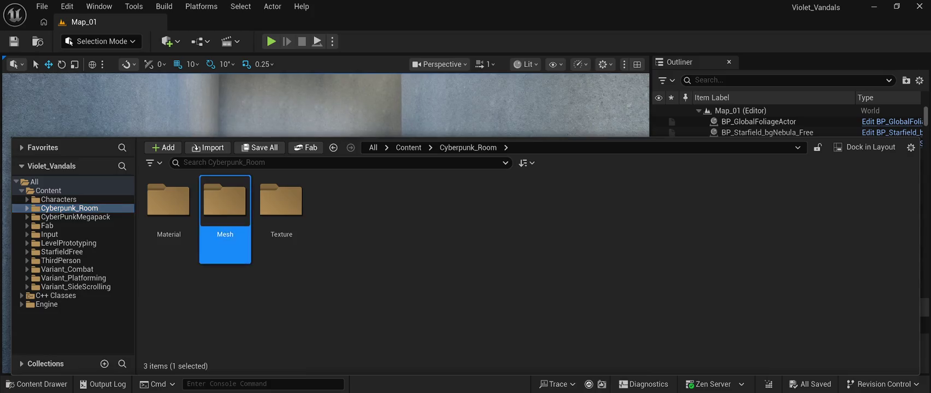
double_click(225, 203)
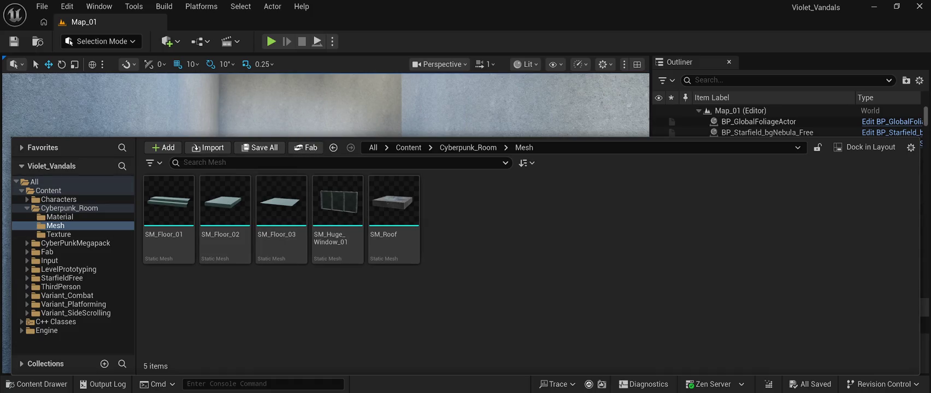
click(237, 103)
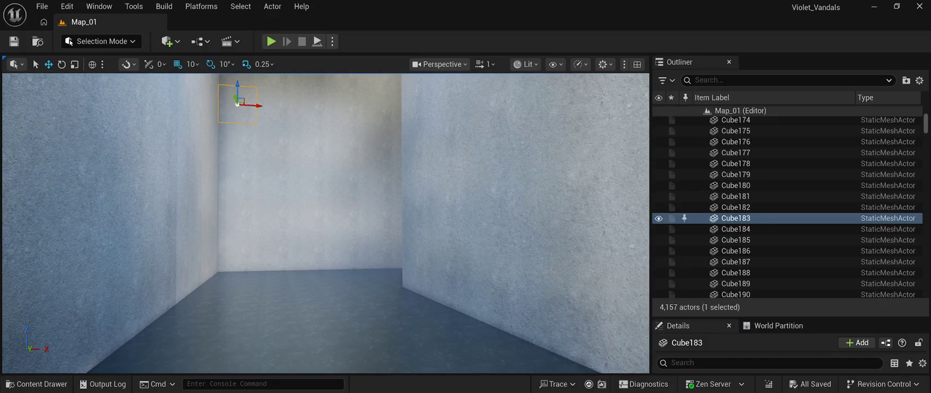
Reopen the Content Drawer at the Megaplant_Library folder holding Tree_Black_Alder.
key(ctrl+space)
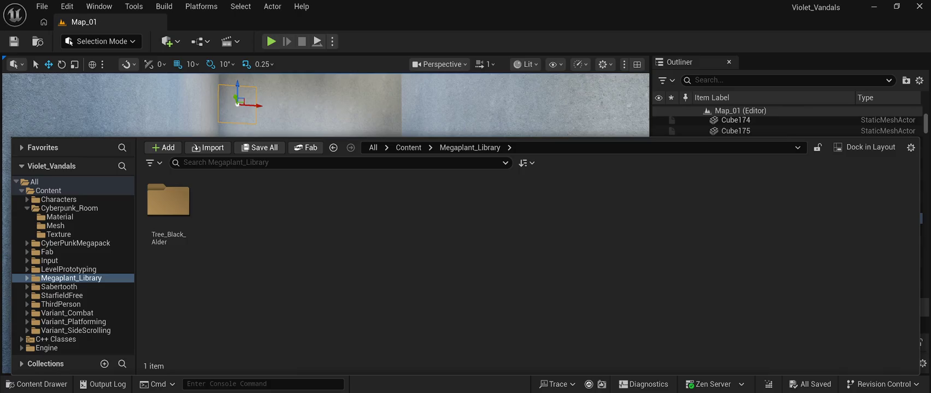
Close the Content Drawer so the concrete walled room fills the viewport.
key(ctrl+space)
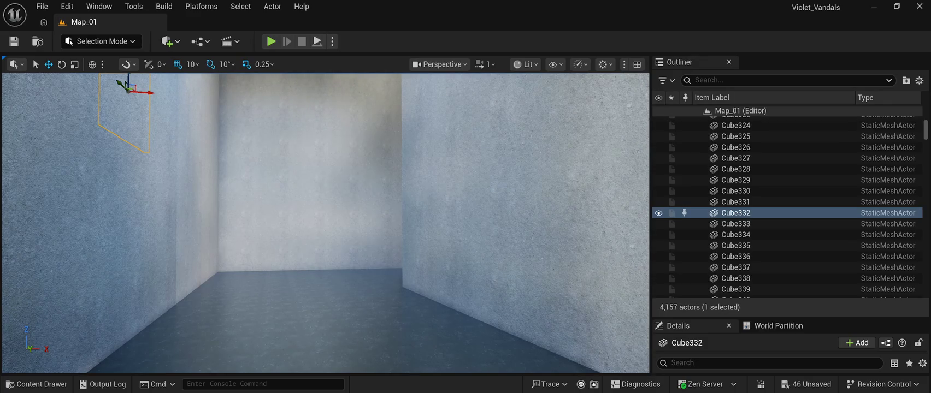
Save all of Map_01's unsaved changes with Save All (Ctrl+Shift+S) and Ctrl+S.
click(42, 6)
key(ctrl+shift+s)
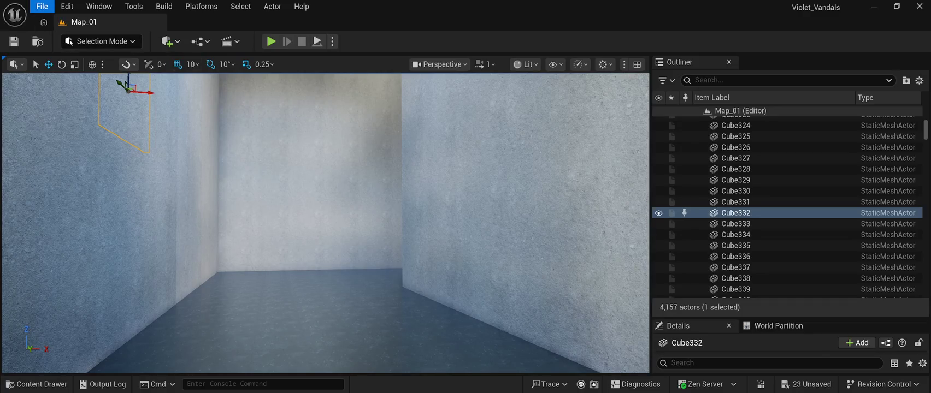
key(ctrl+s)
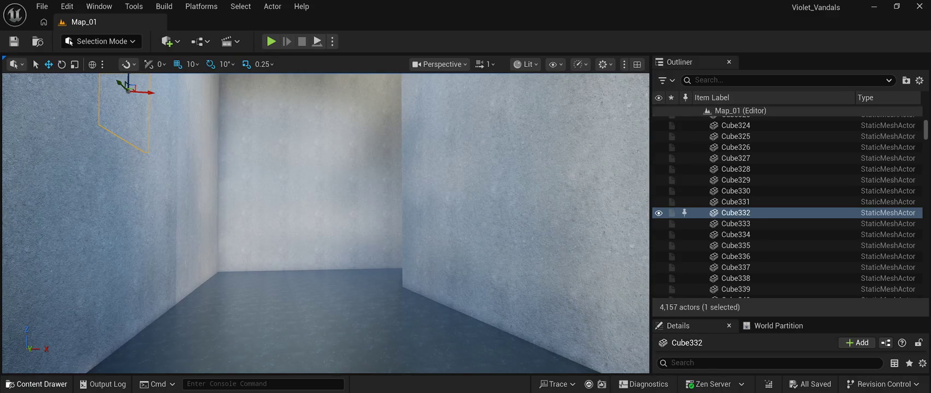
Frame Cube173, select BP_Starfield_bgNebula_Free, and pull the camera back down the corridor.
click(36, 384)
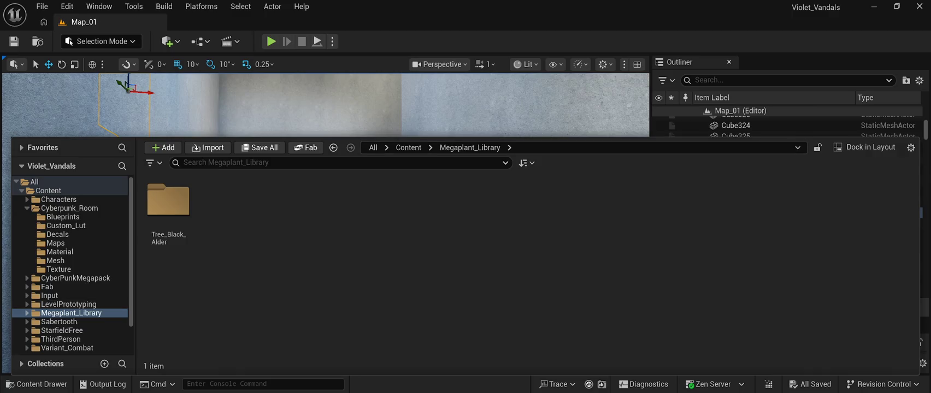
key(ctrl+space)
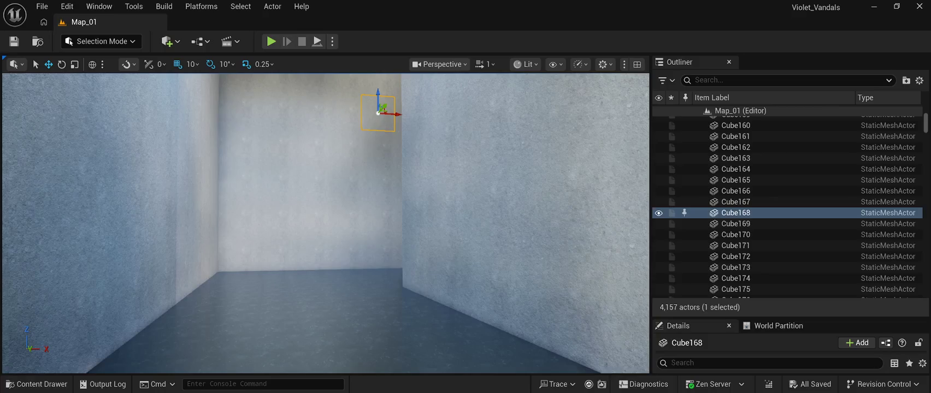
click(736, 267)
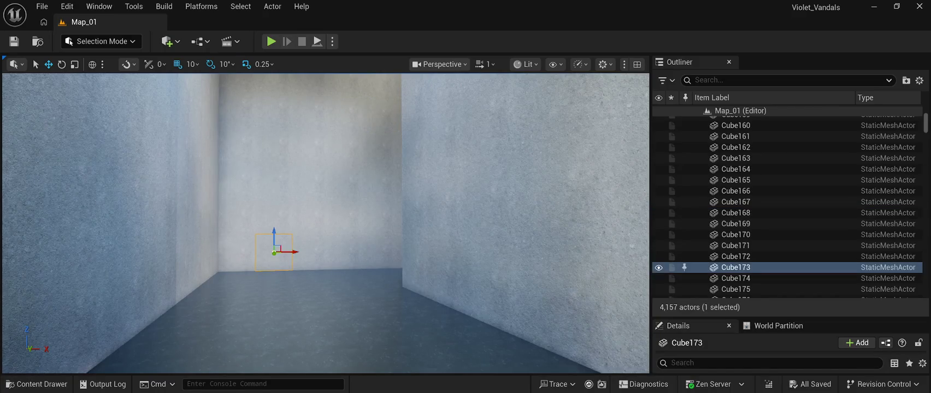
key(f)
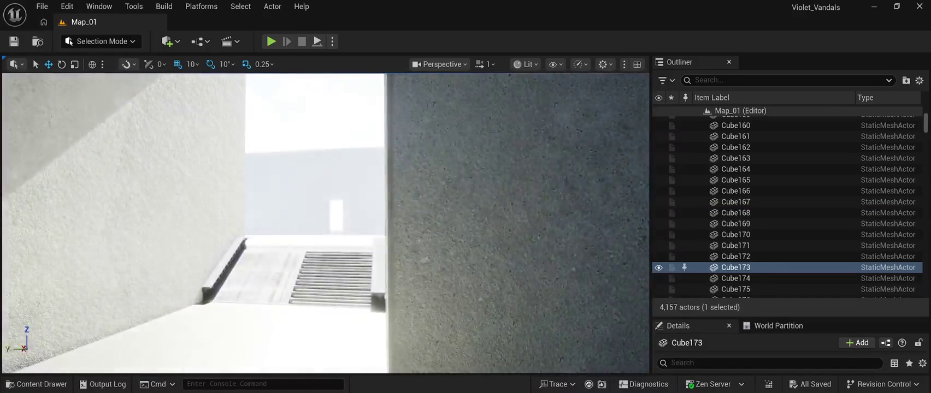
click(767, 132)
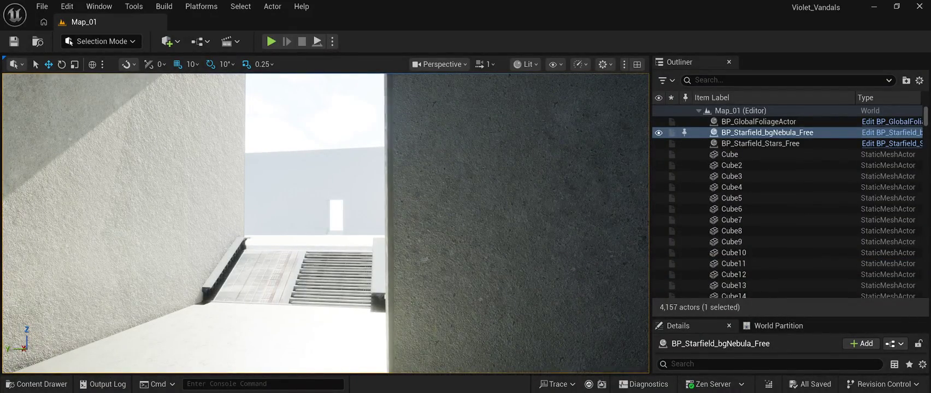
key(Down)
Shift the view left along the corridor, then open the Content Drawer on CyberPunkMegapack's seven subfolders.
key(Left)
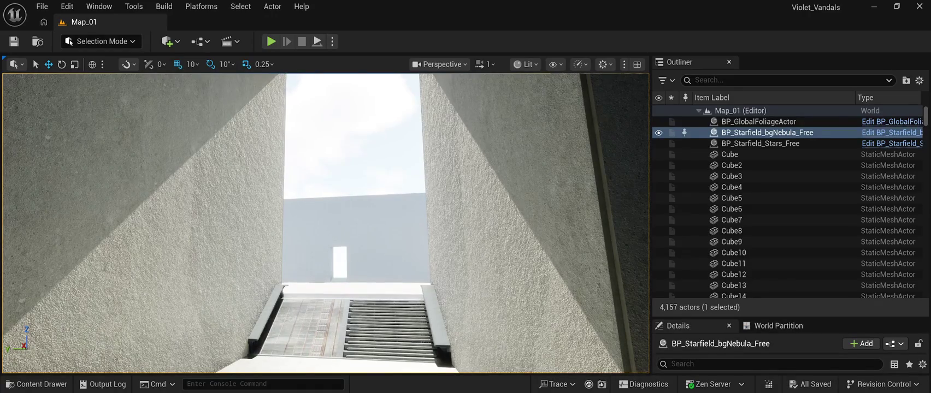
key(ctrl+space)
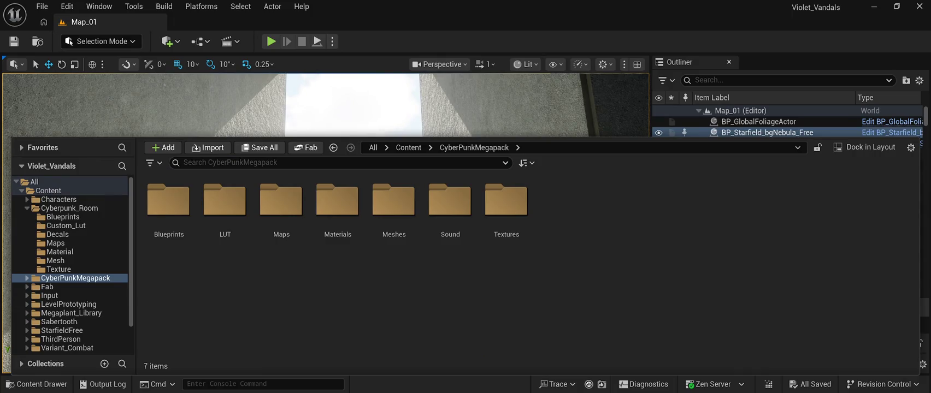
Browse the Cyberpunk_Room Mesh folder and CyberPunkMegapack Meshes folder, then return to All.
key(ctrl+space)
key(ctrl+space)
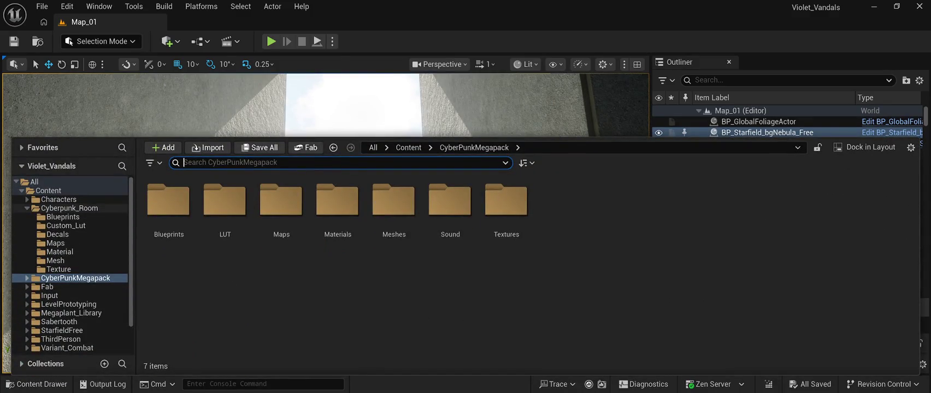
click(70, 209)
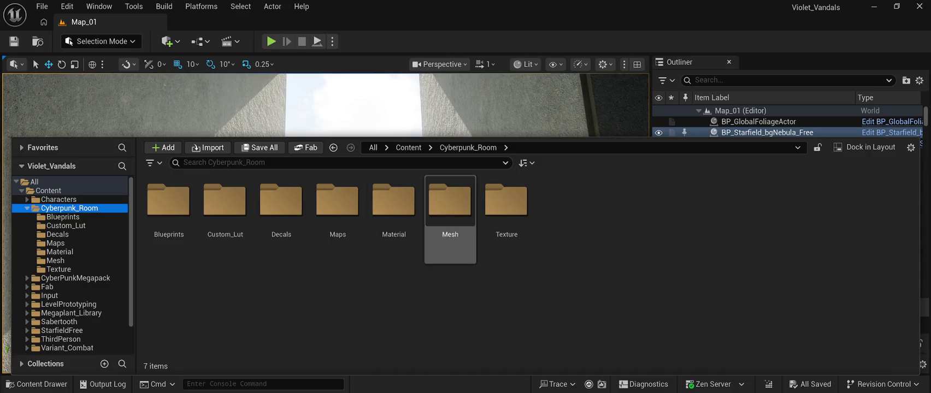
double_click(450, 202)
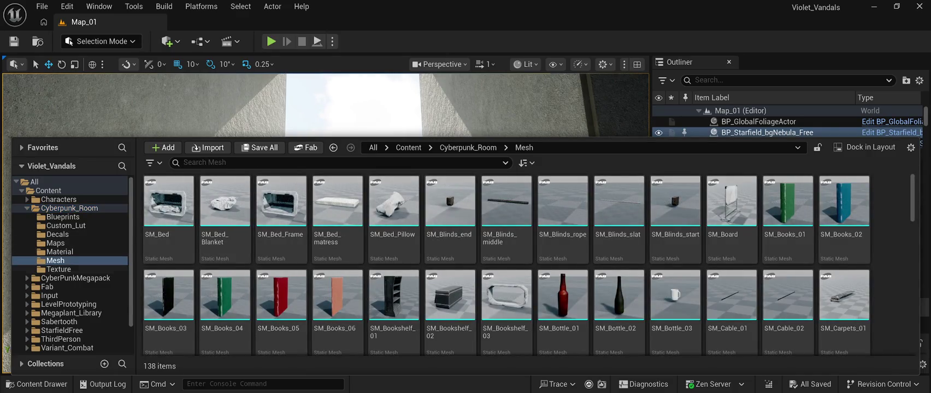
click(75, 278)
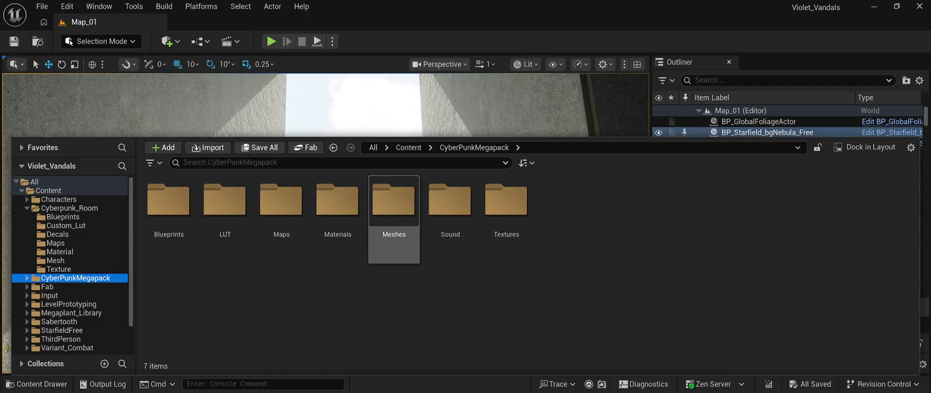
double_click(394, 203)
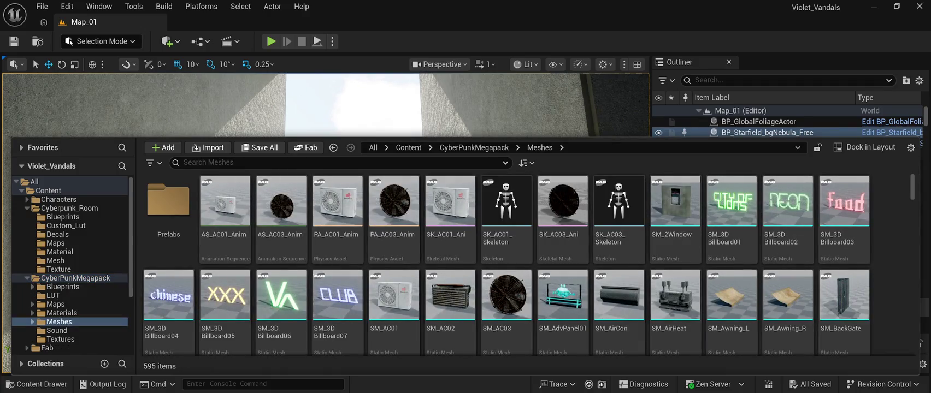
click(34, 181)
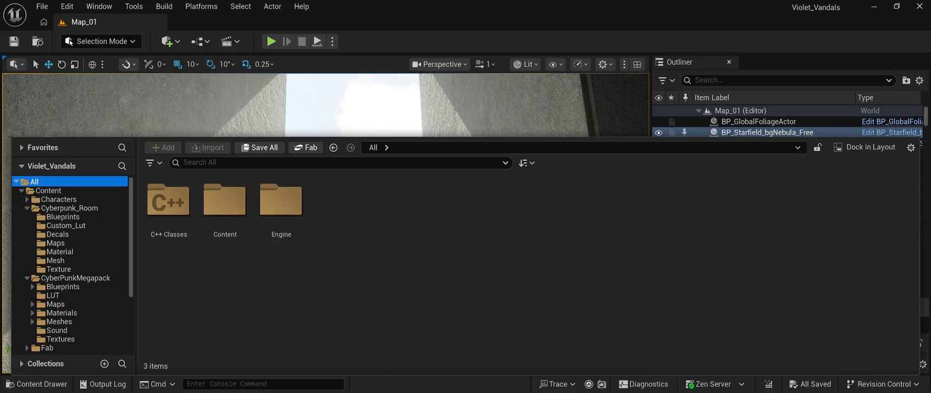
Expand Fab > Megascans to inspect it, collapse Fab and CyberPunkMegapack, and close the drawer.
key(ctrl+space)
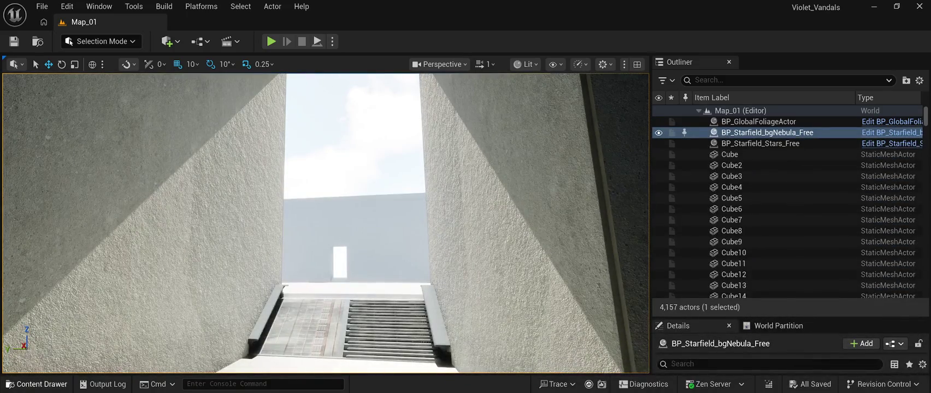
click(37, 385)
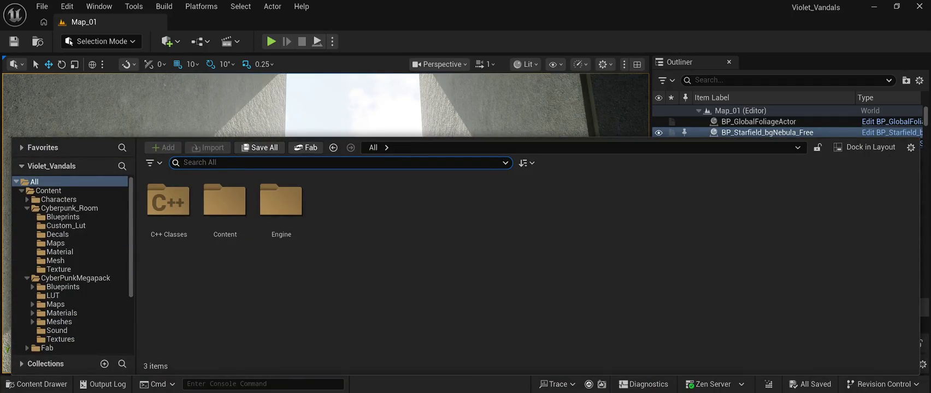
scroll(65, 322, down, 3)
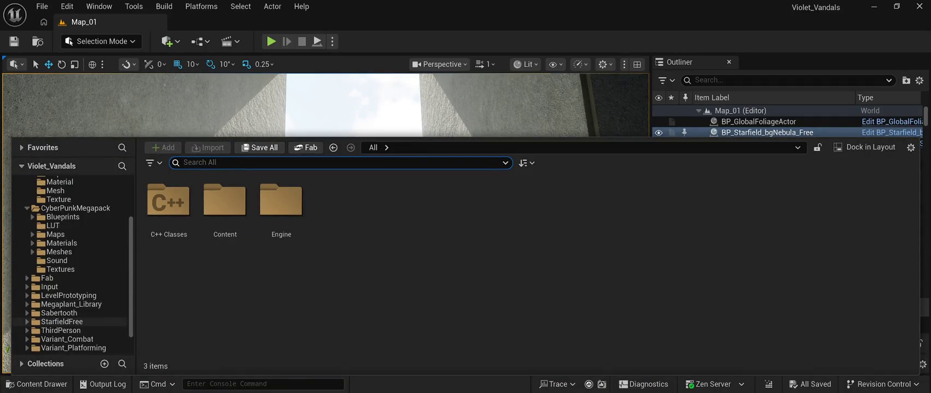
click(27, 278)
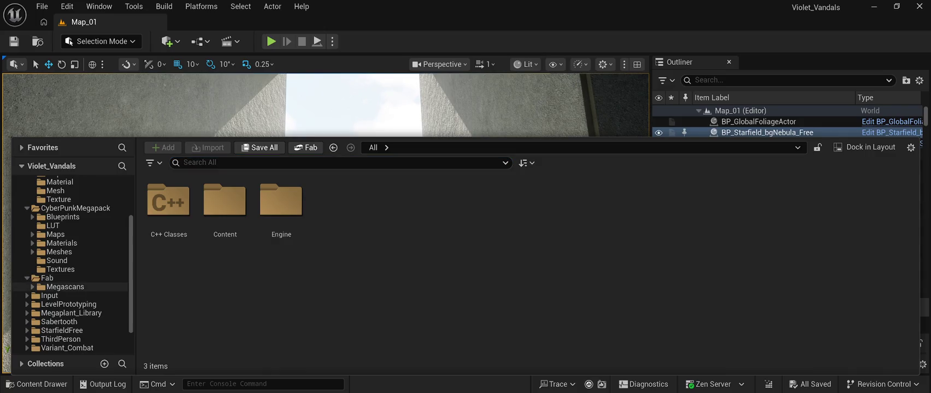
click(32, 287)
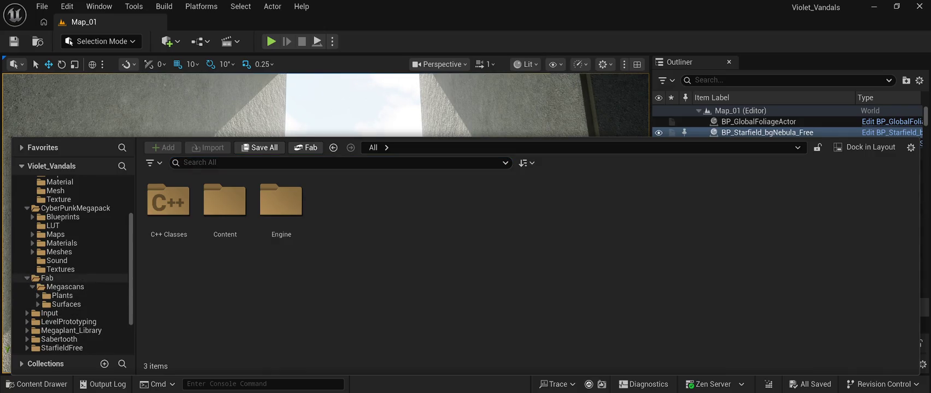
click(27, 278)
click(26, 208)
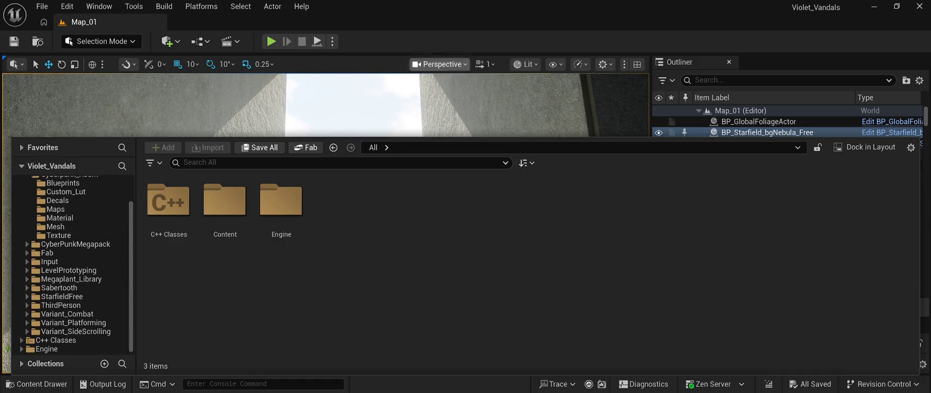
key(ctrl+space)
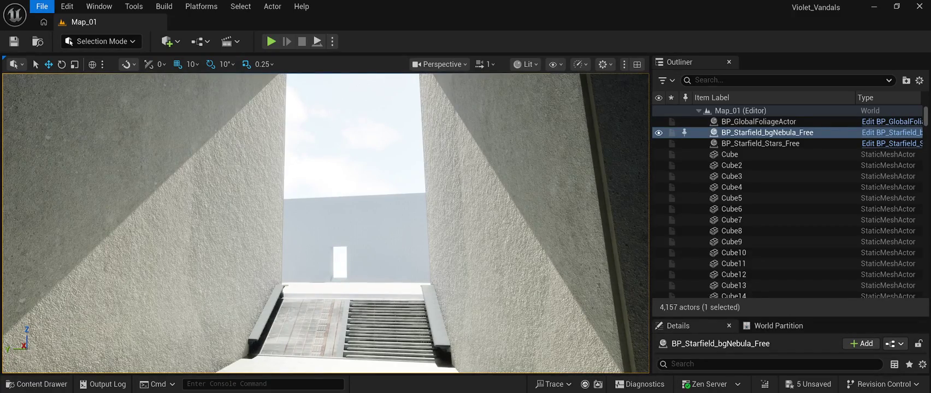
click(37, 385)
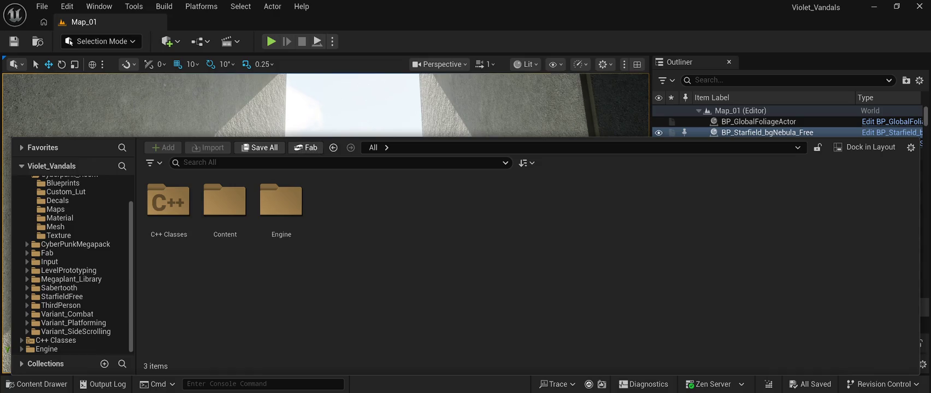
key(ctrl+space)
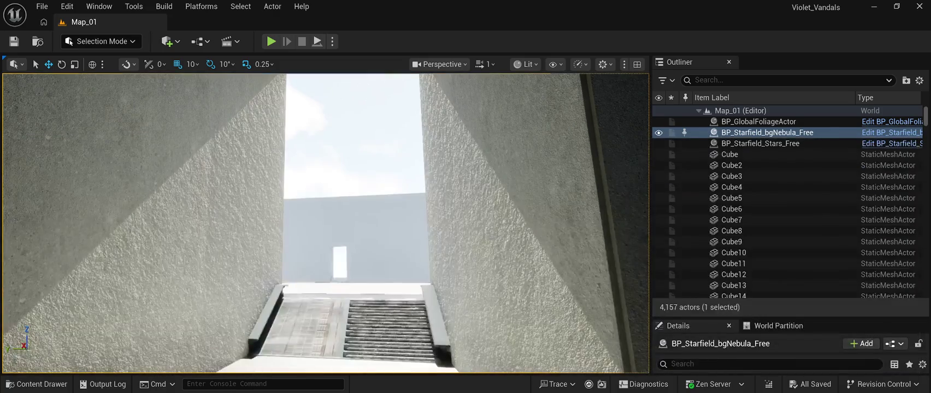
click(339, 263)
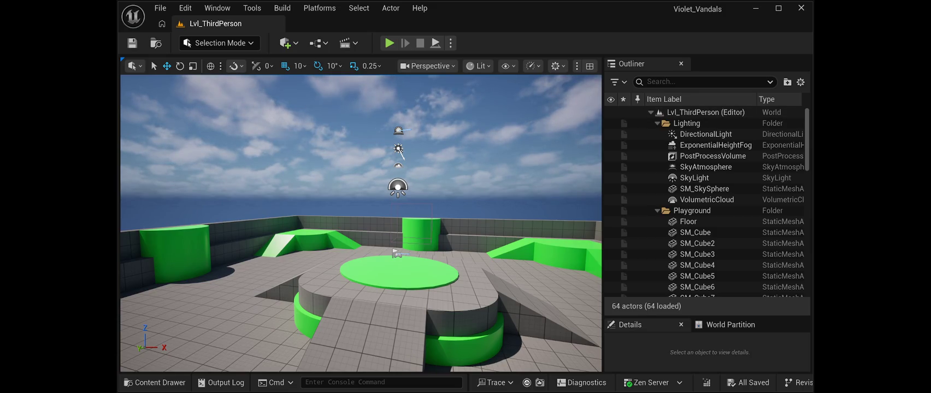
Maximize the Unreal Editor window so it fills the screen.
click(779, 8)
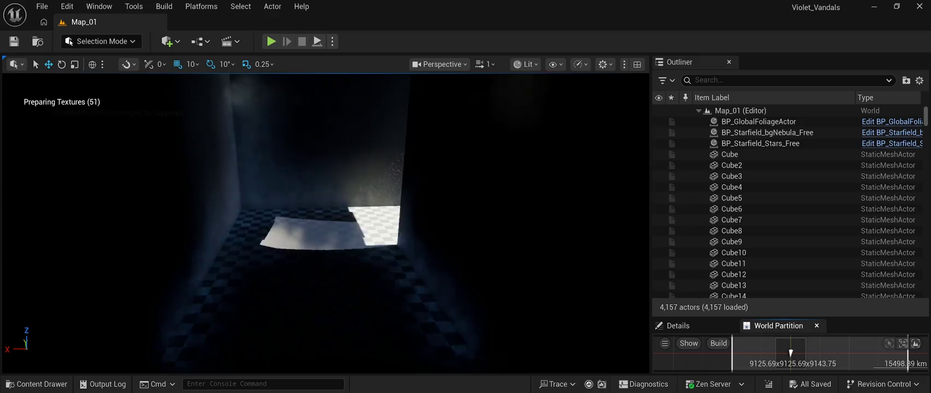
click(42, 6)
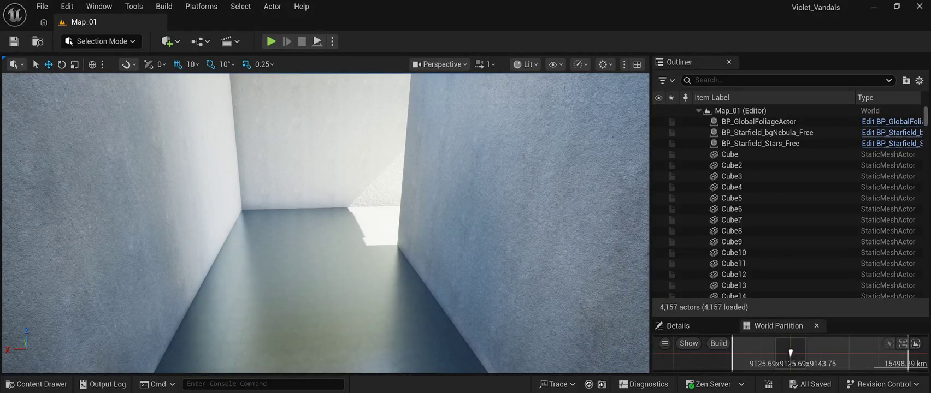
key(w)
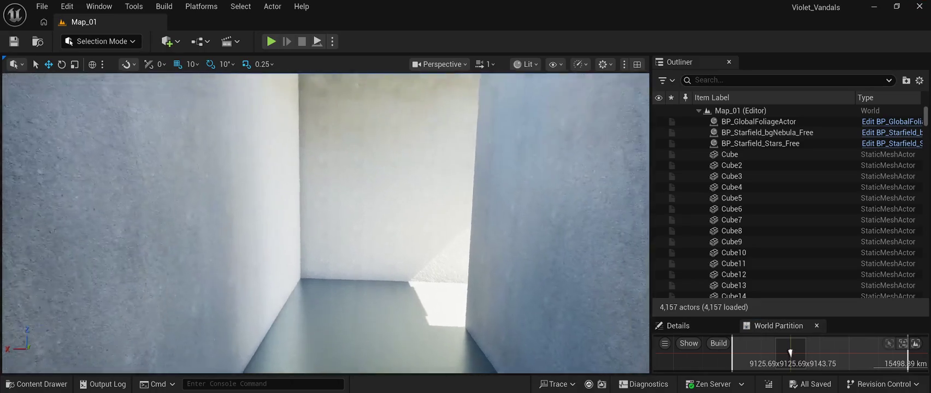
key(w)
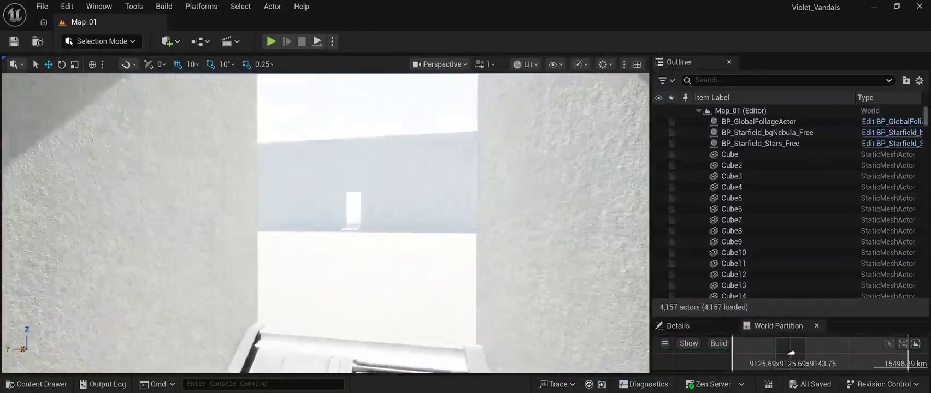
key(d)
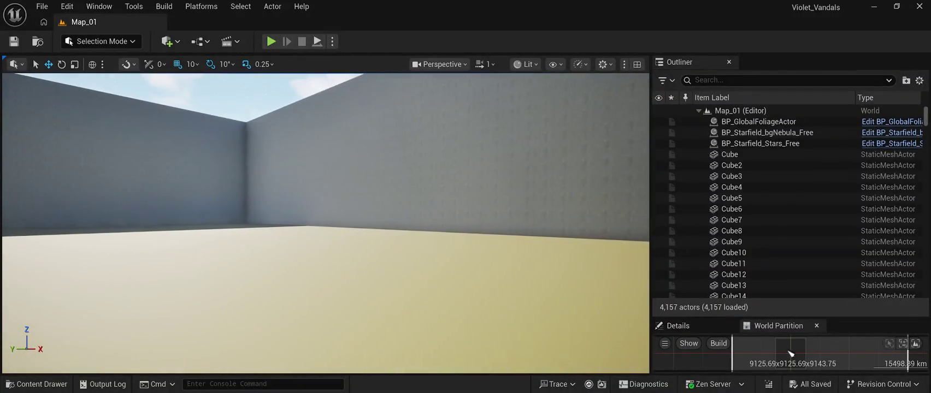
mouse_move(326, 164)
mouse_down()
mouse_move(326, 230)
mouse_move(328, 185)
mouse_move(361, 164)
mouse_move(361, 103)
mouse_move(360, 158)
mouse_move(361, 131)
mouse_up()
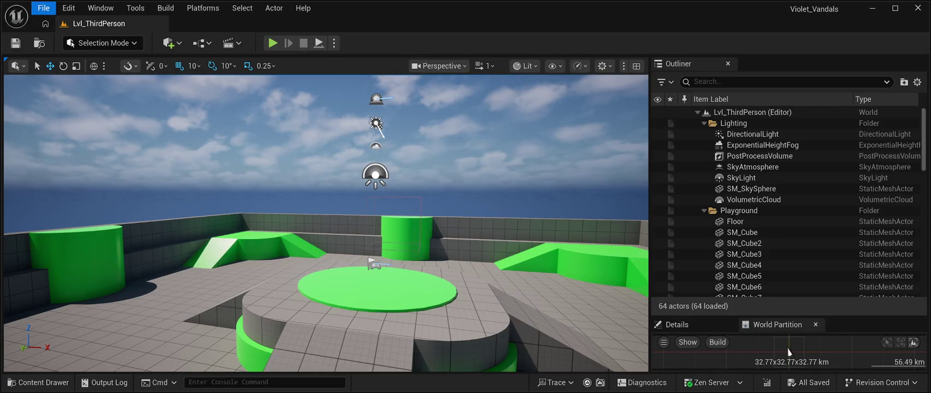
key(r)
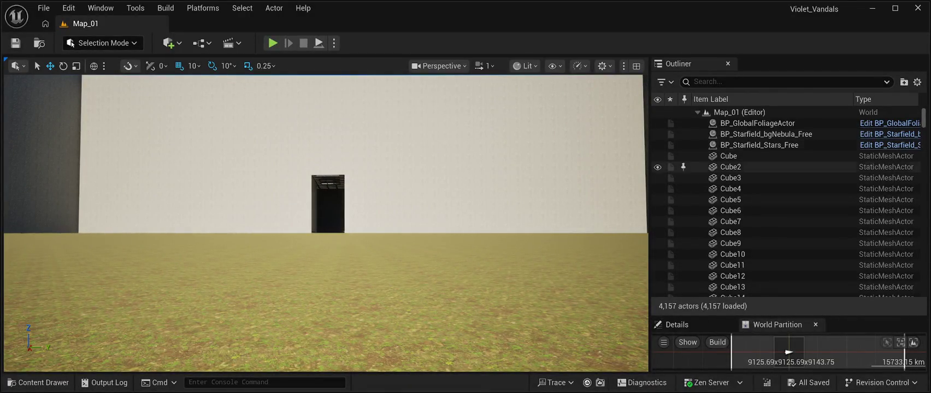
Fly through the lit doorway into the yellow-floored enclosure and bring up the Content Drawer.
key(w)
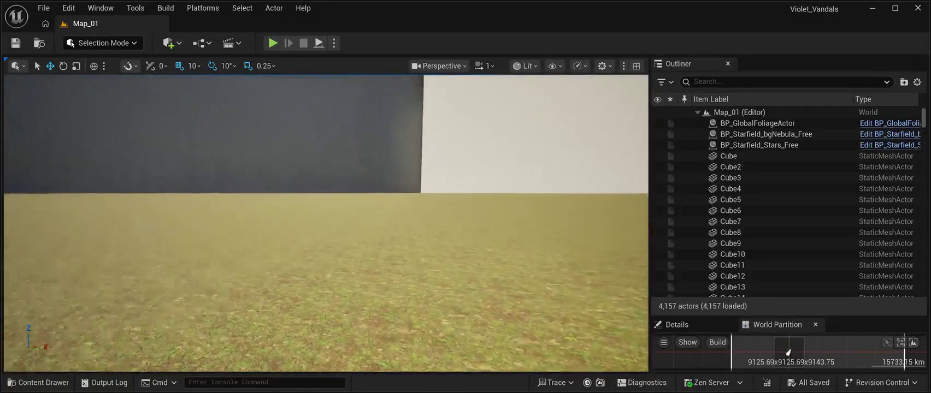
key(s)
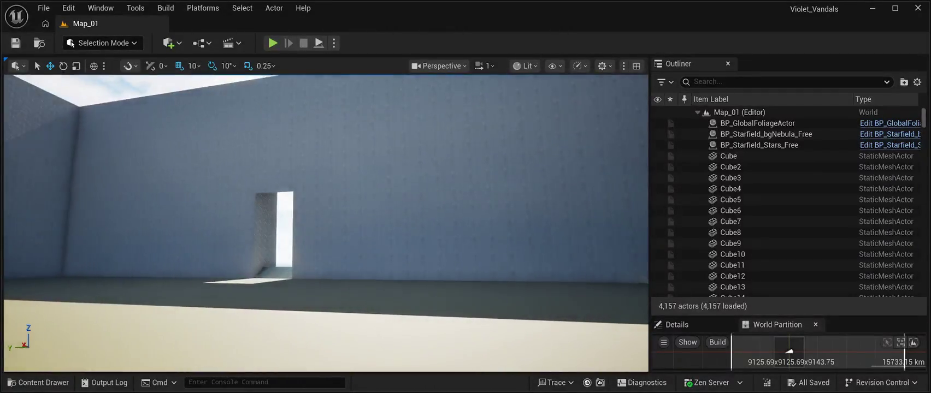
key(w)
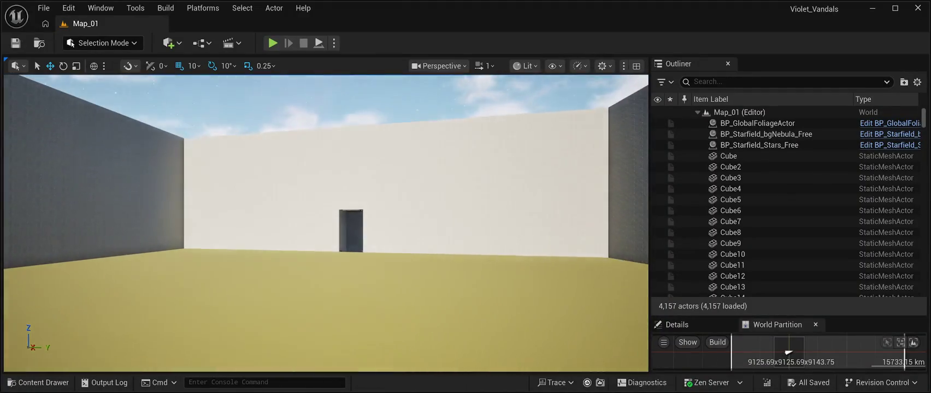
key(ctrl+space)
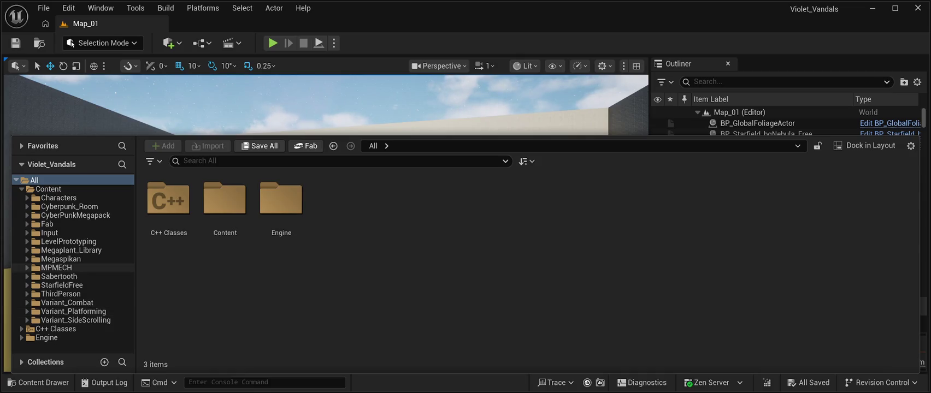
Expand MPMECH to reveal BP, HDRI, Maps, MATERIALS, MESHES, RIG and TEXTURES subfolders.
click(27, 268)
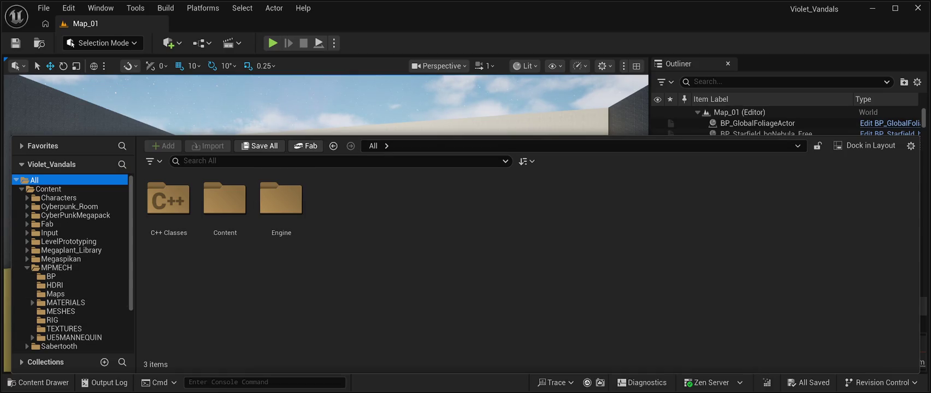
key(ctrl+space)
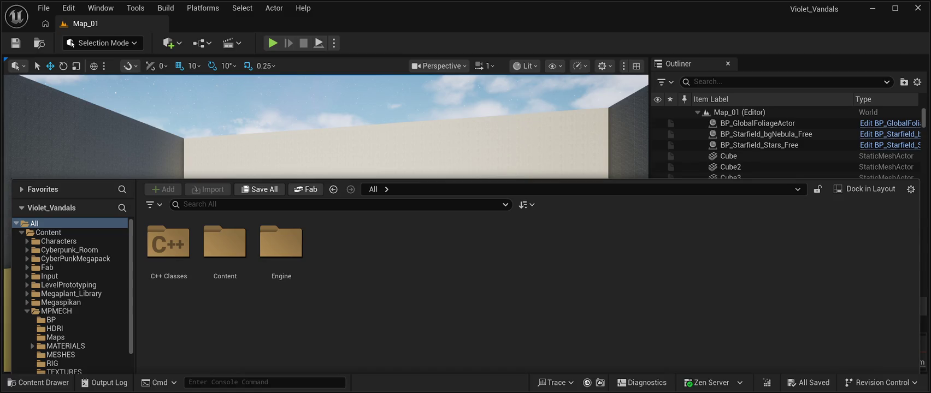
Tilt the view down toward the floor and wall corner, then reopen the Content Drawer.
key(ctrl+space)
drag(328, 219, 314, 246)
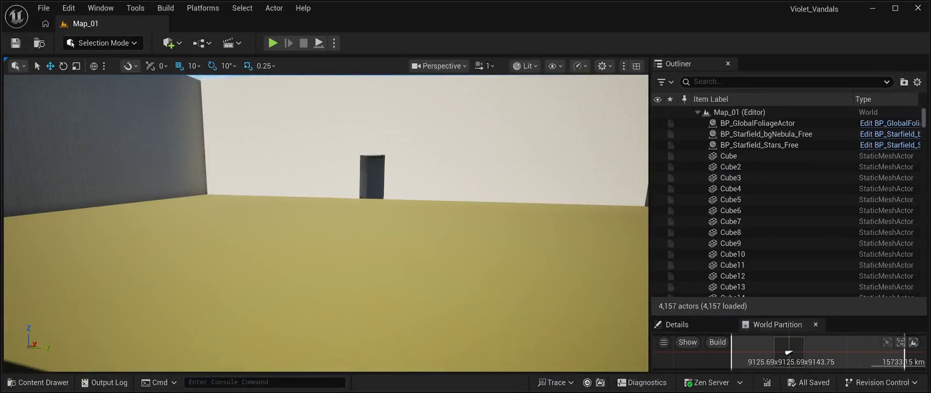
mouse_move(328, 218)
mouse_down()
mouse_move(276, 167)
mouse_move(205, 169)
mouse_up()
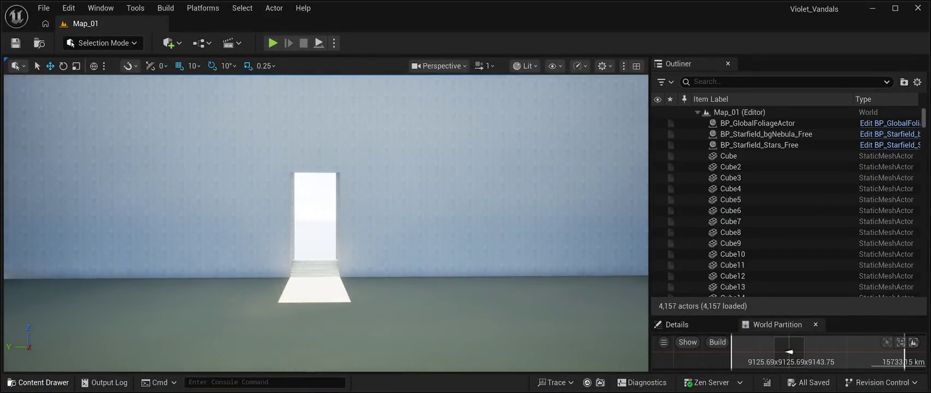
click(38, 383)
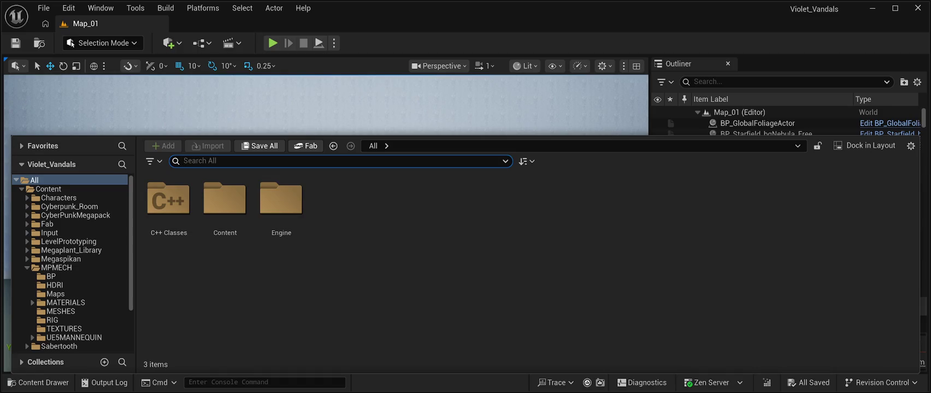
click(306, 146)
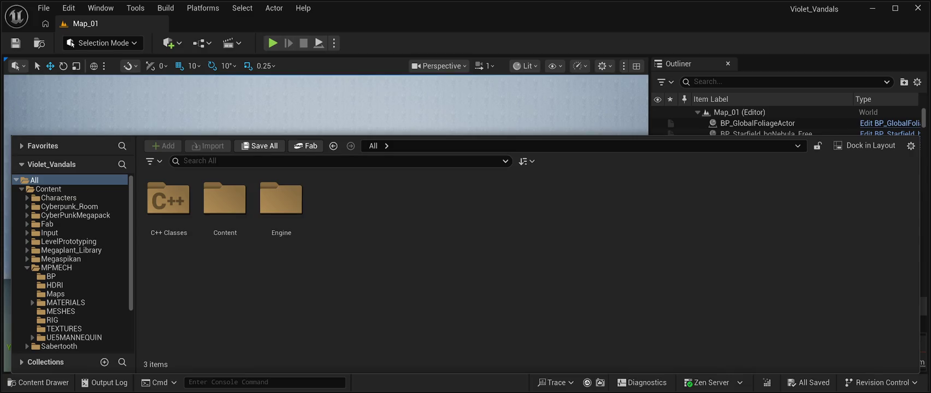
key(ctrl+space)
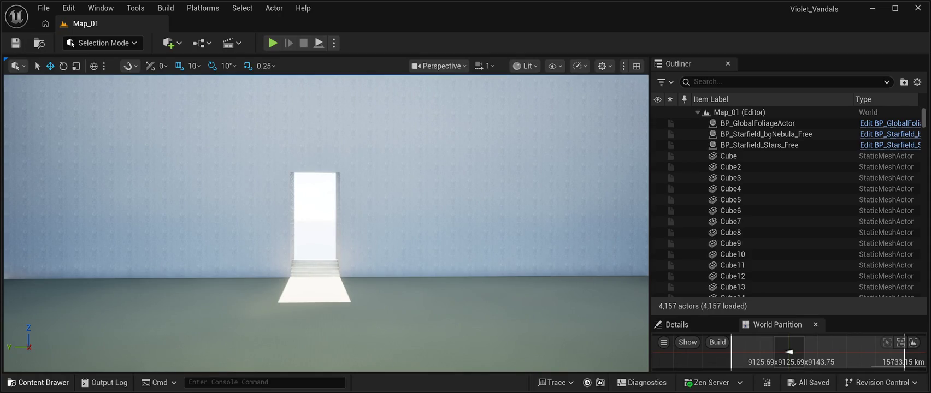
click(38, 383)
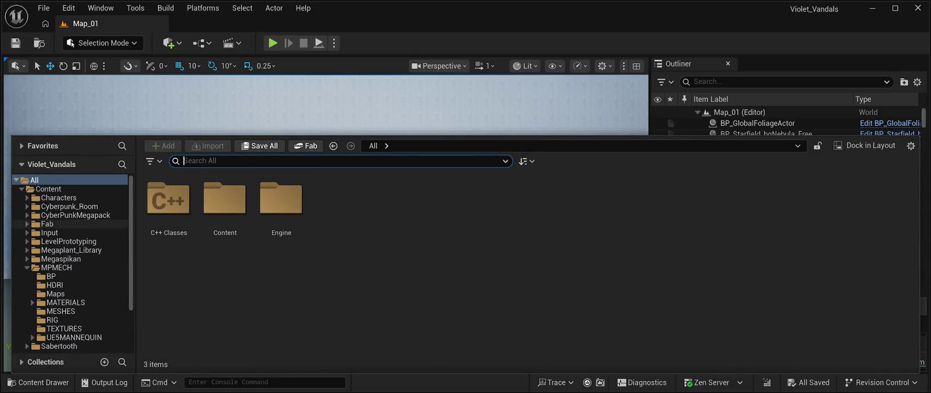
Expand Fab > Megascans > Surfaces in the content tree, glancing at Megaplant_Library and LevelPrototyping.
click(27, 224)
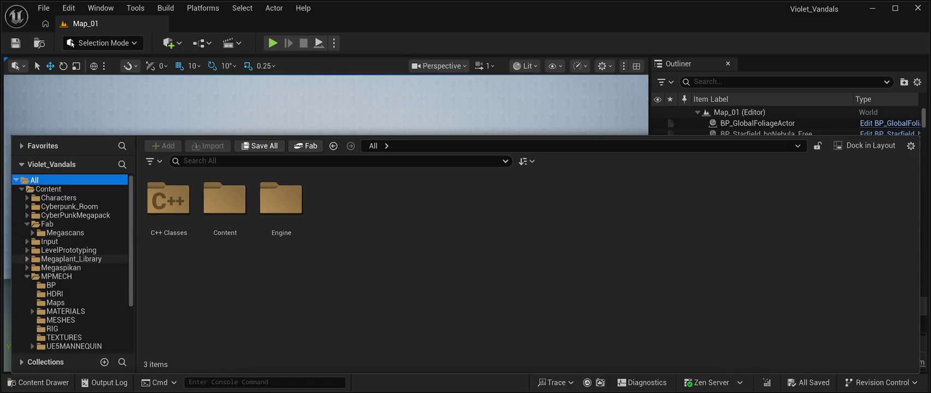
click(26, 259)
click(27, 259)
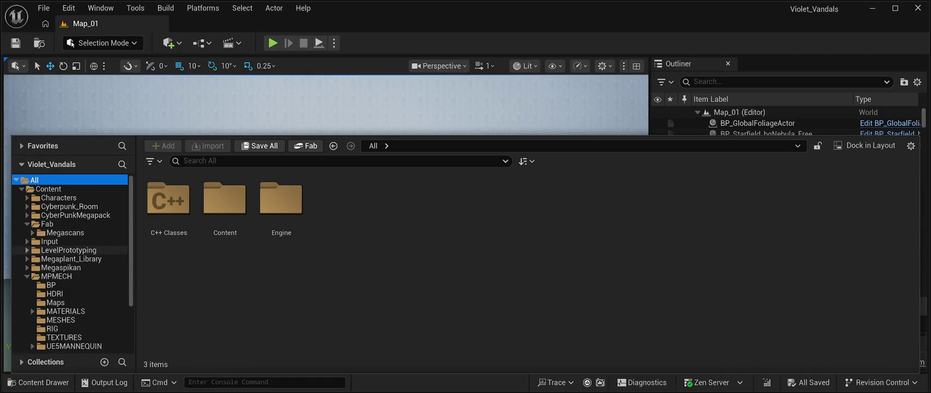
click(27, 250)
click(26, 250)
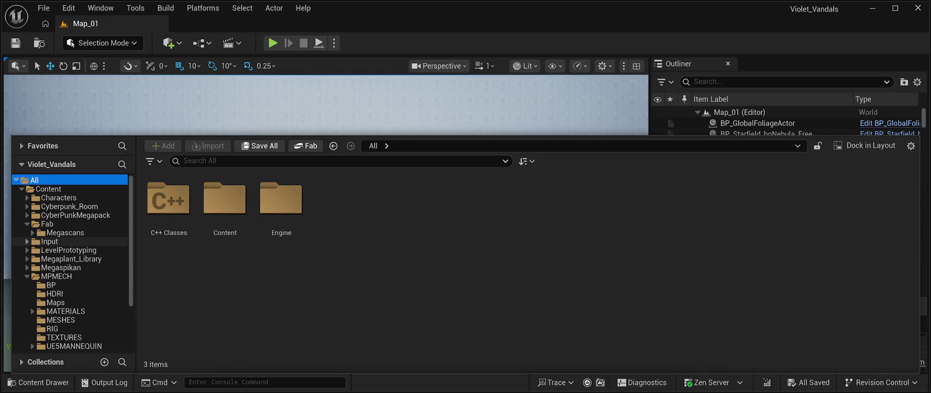
click(32, 233)
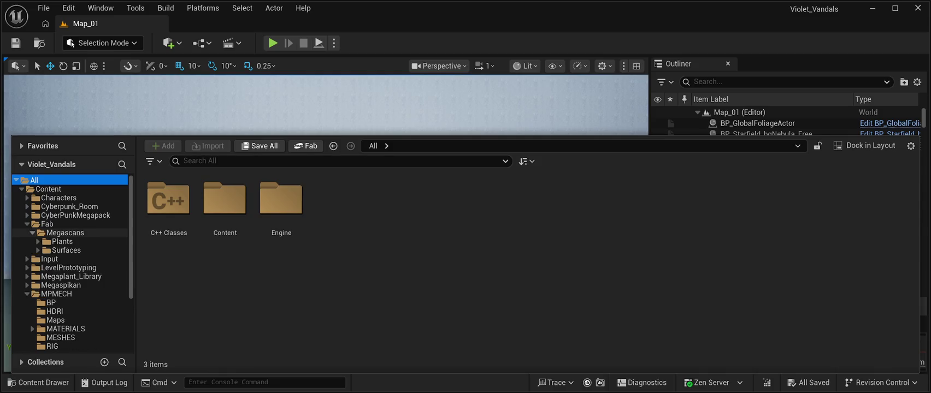
click(37, 250)
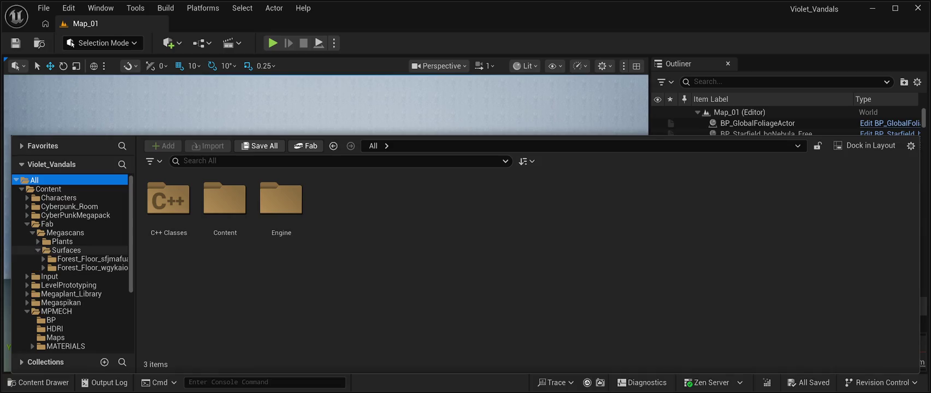
Browse Forest_Floor_sfjmafua's High > sfjmafua_tier_1 texture maps and material instance.
click(88, 259)
double_click(168, 200)
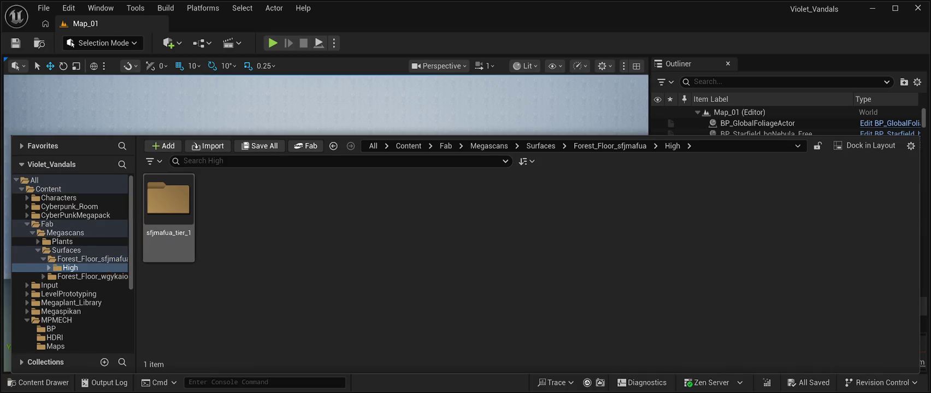
double_click(168, 199)
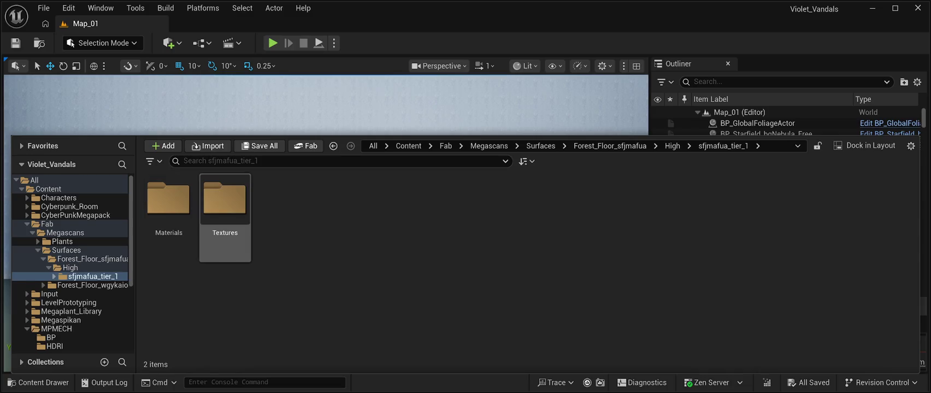
double_click(224, 200)
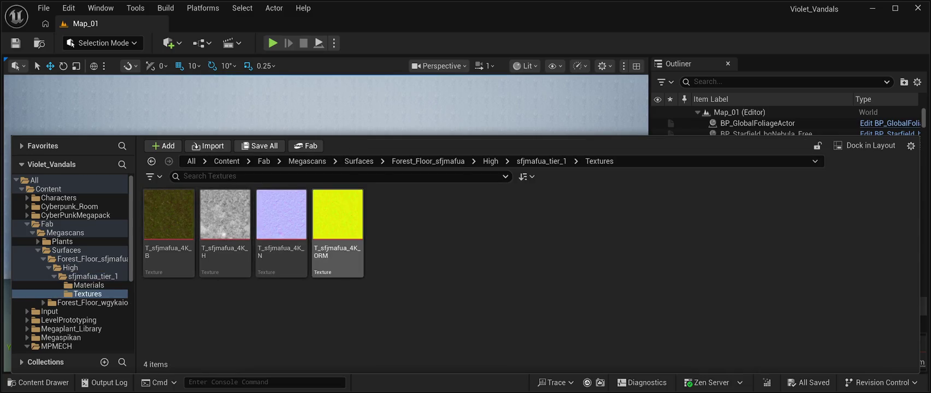
click(89, 285)
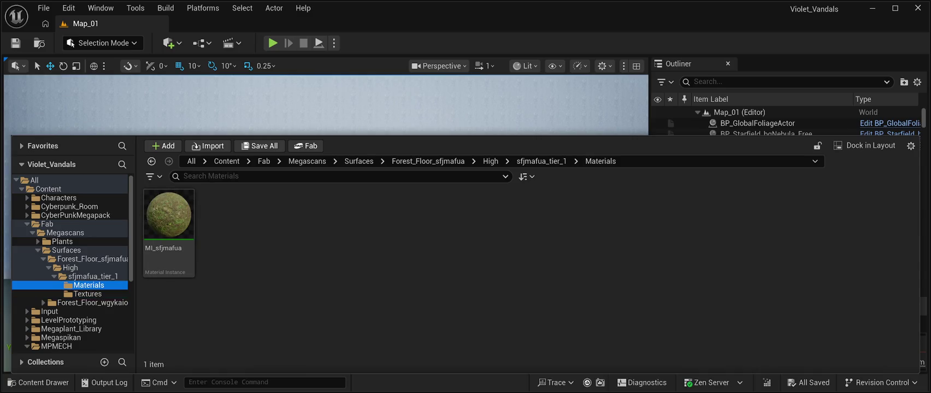
click(93, 277)
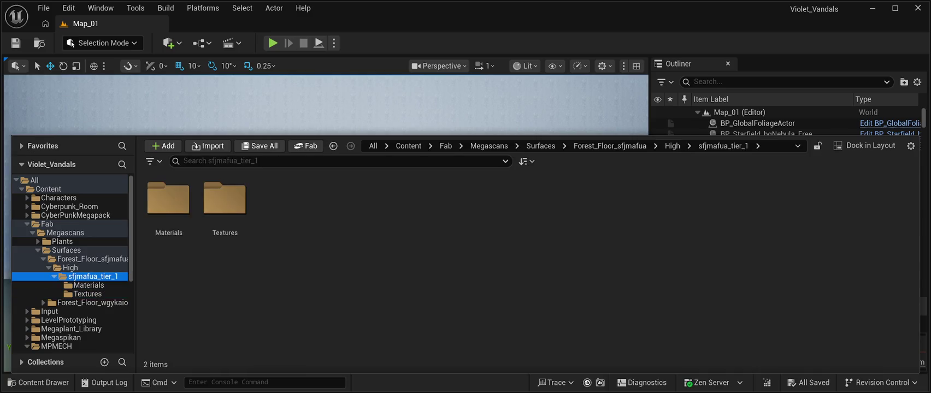
Open Forest_Floor_wgykaio > High > wgykaio_tier_1 > Materials and select the MI_wgykaio material instance.
click(43, 303)
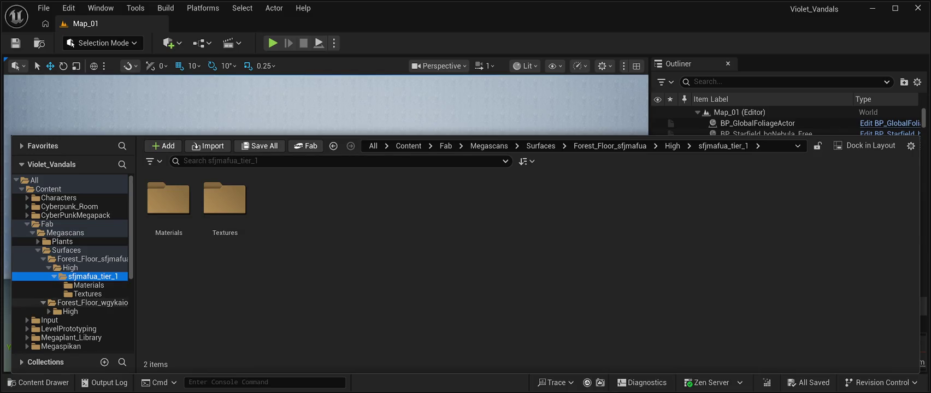
click(49, 311)
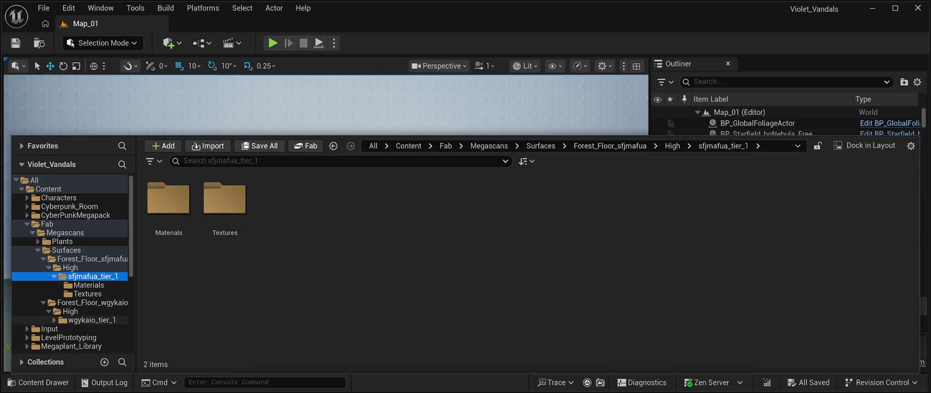
click(92, 320)
click(55, 320)
click(89, 329)
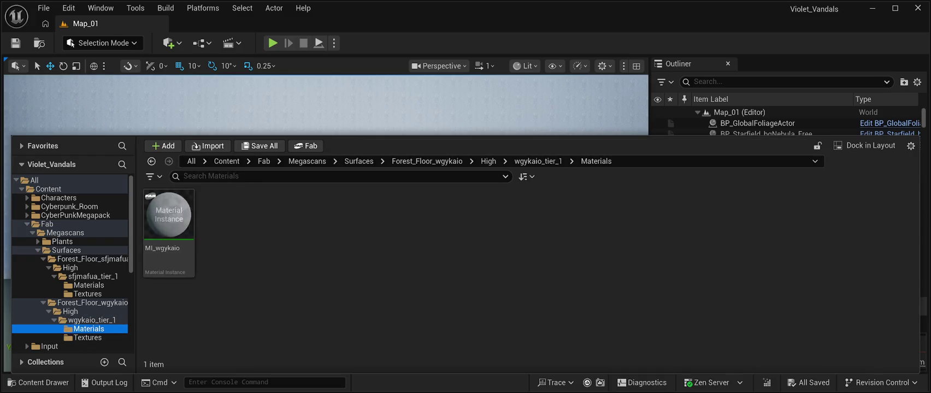
click(88, 338)
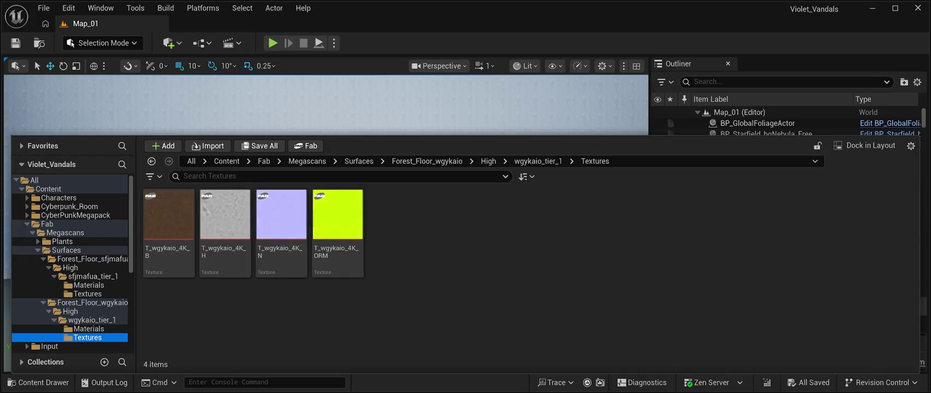
click(88, 329)
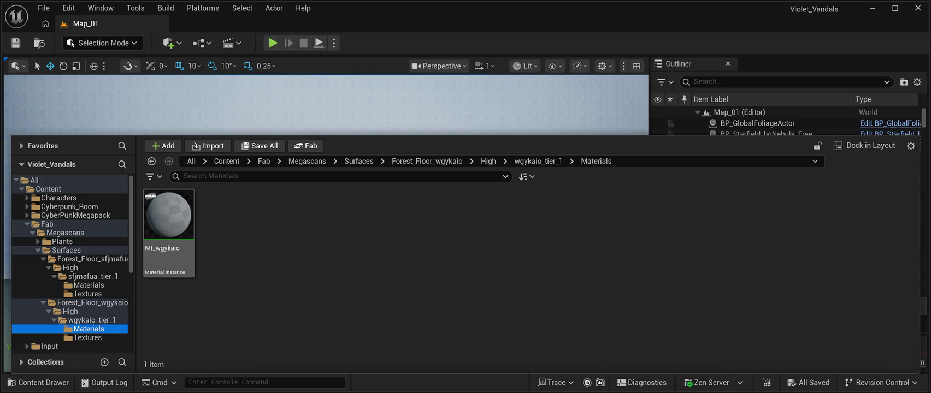
click(168, 232)
key(ctrl+space)
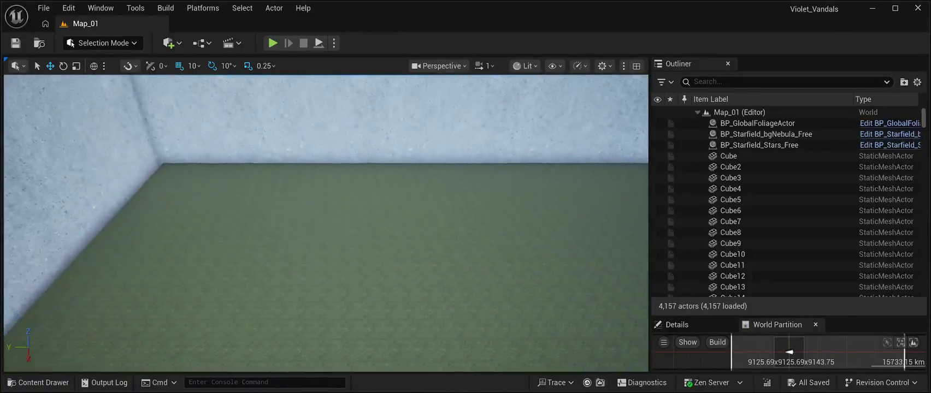
Select the landscape floor in the viewport, then the Landscape actor in the Outliner.
click(383, 262)
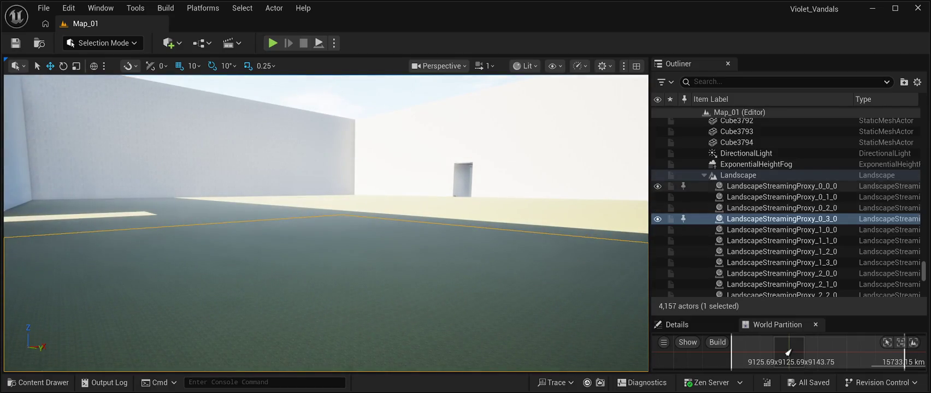
click(738, 175)
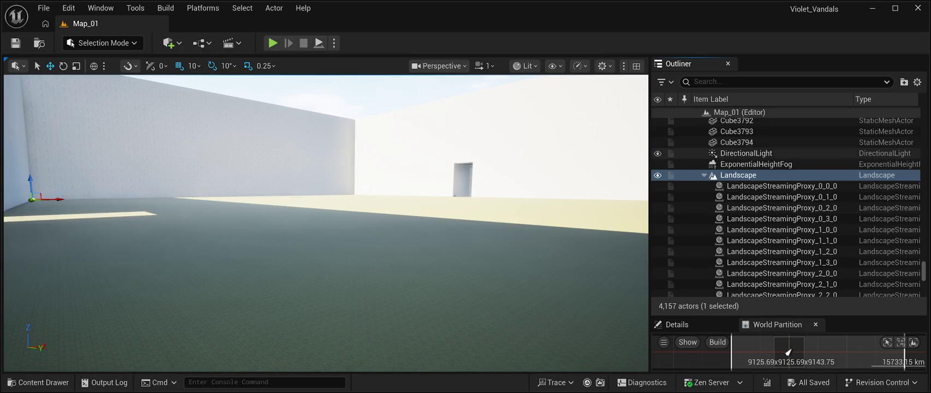
click(781, 185)
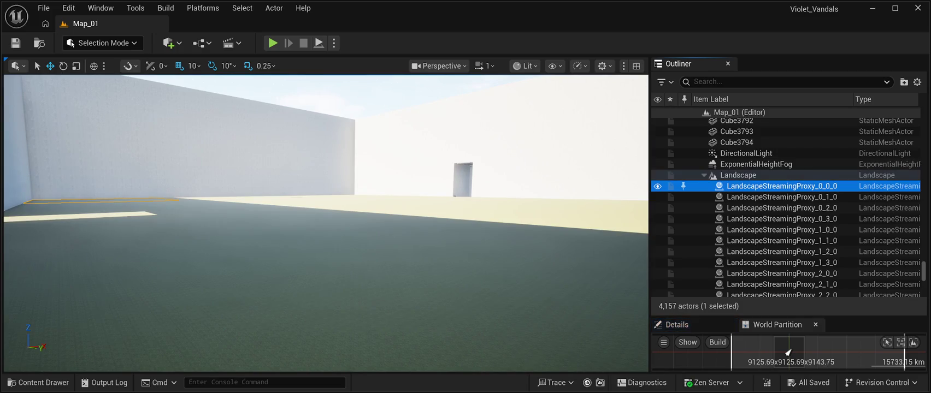
click(737, 175)
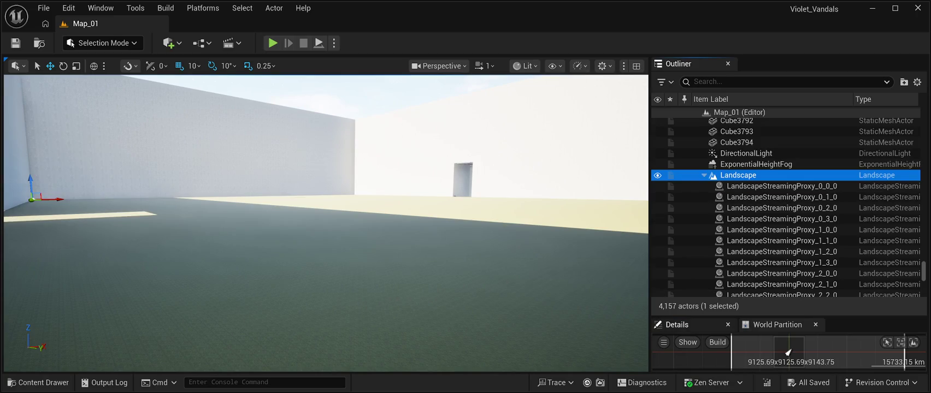
click(677, 324)
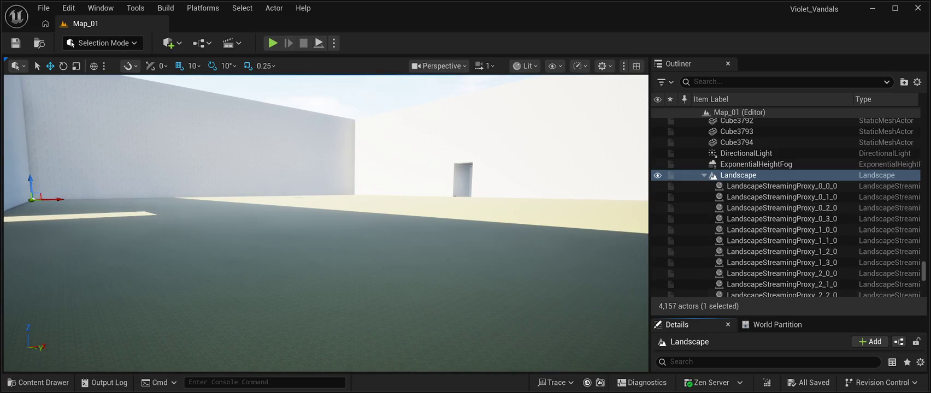
scroll(765, 219, down, 3)
scroll(765, 218, up, 3)
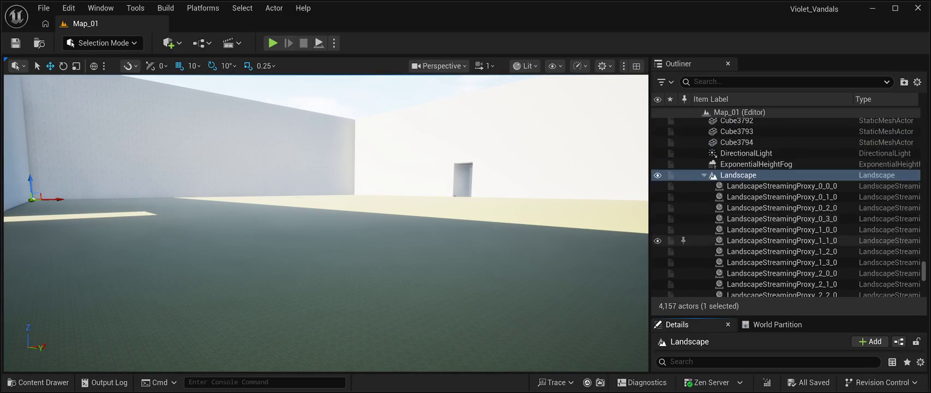
click(756, 164)
click(738, 175)
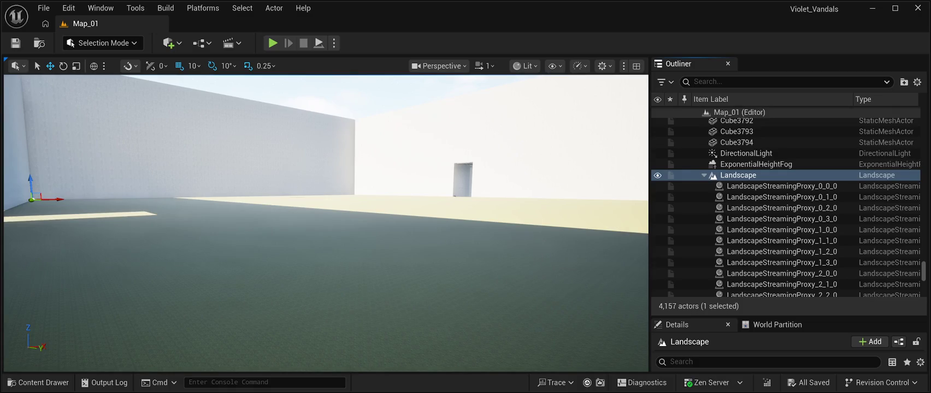
click(782, 186)
scroll(785, 208, down, 5)
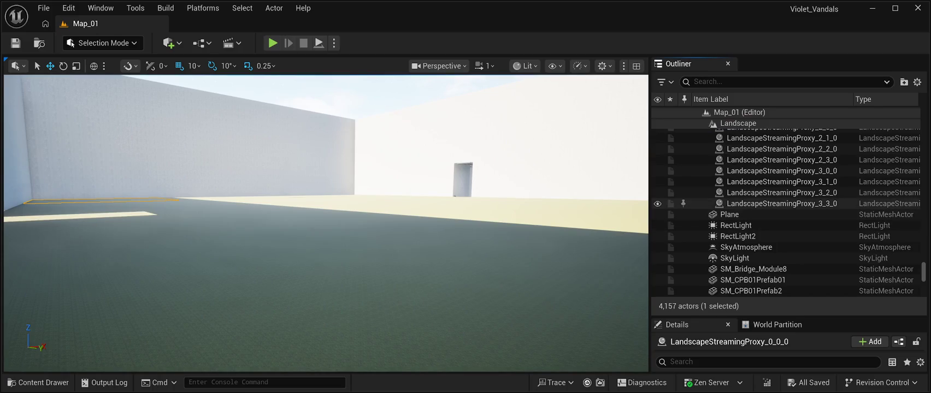
shift+click(782, 203)
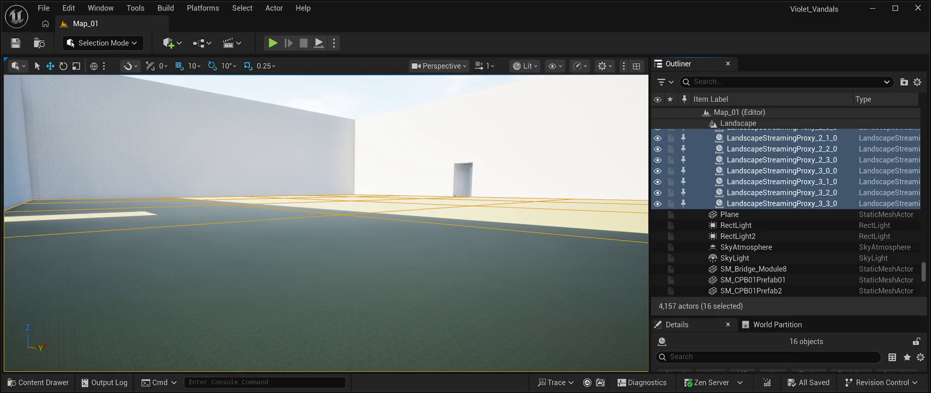
click(781, 182)
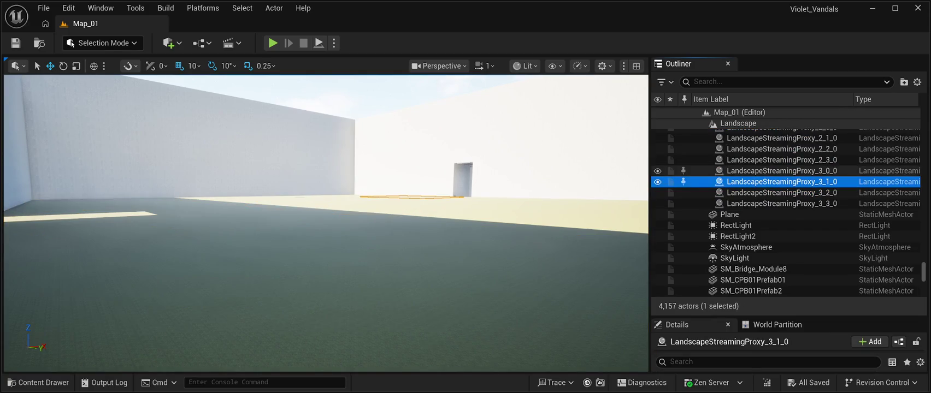
scroll(782, 227, up, 5)
scroll(781, 228, down, 1)
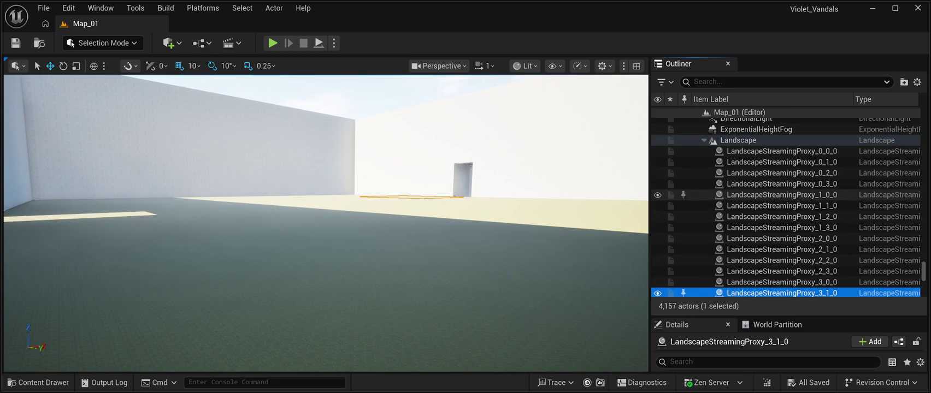
double_click(781, 184)
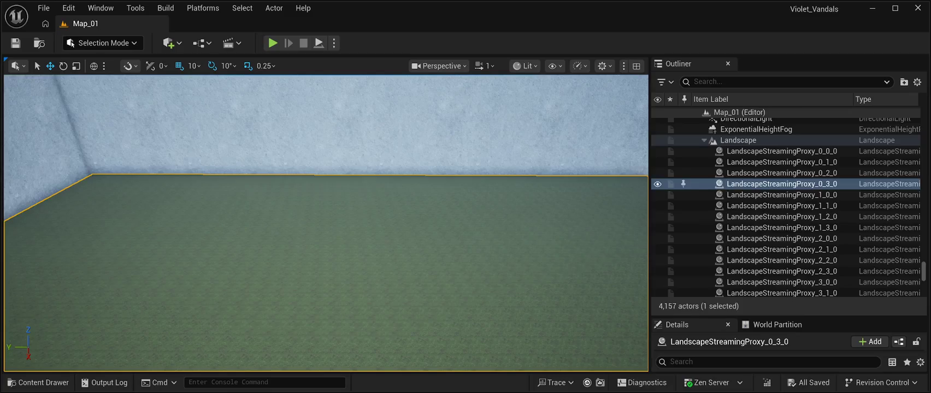
drag(326, 224, 326, 256)
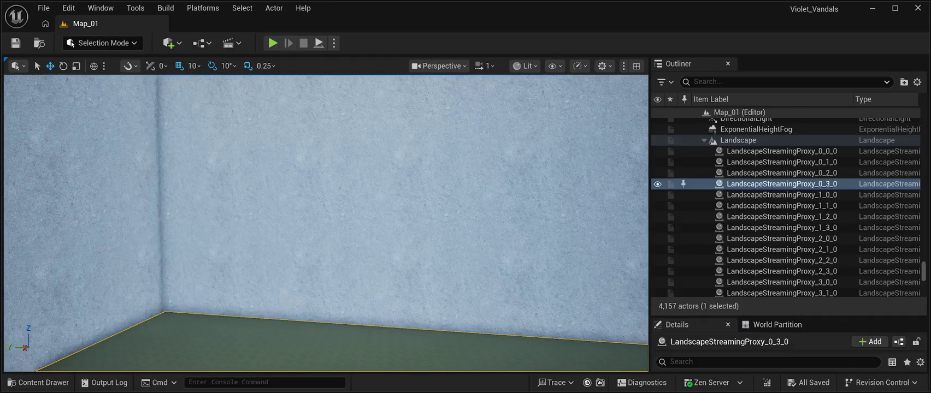
key(shift+2)
drag(401, 223, 465, 249)
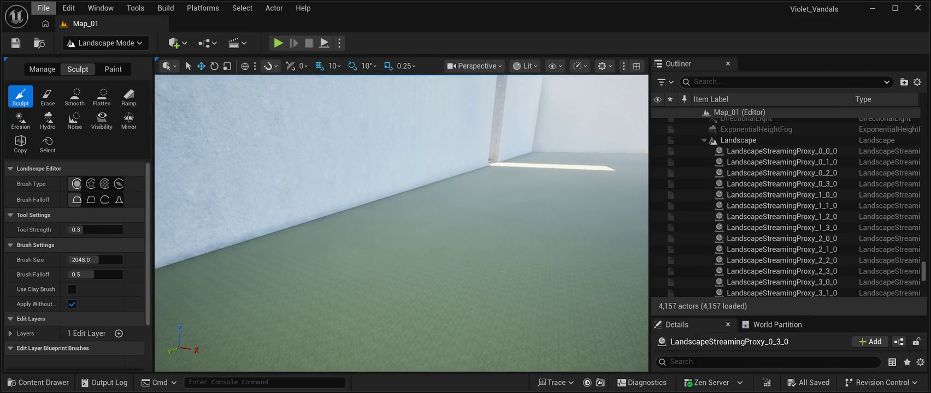
drag(382, 229, 306, 163)
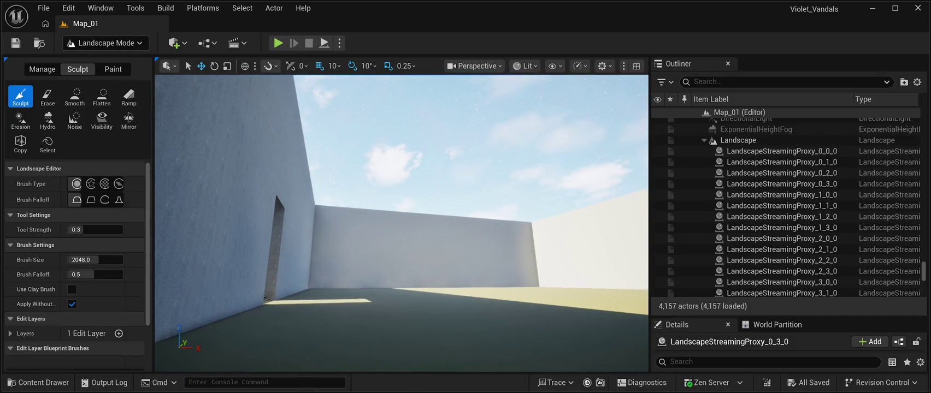
key(shift+1)
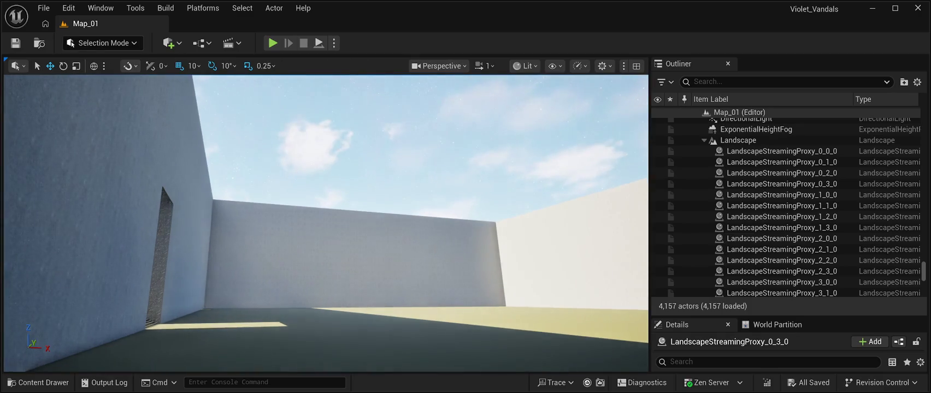
key(ctrl+space)
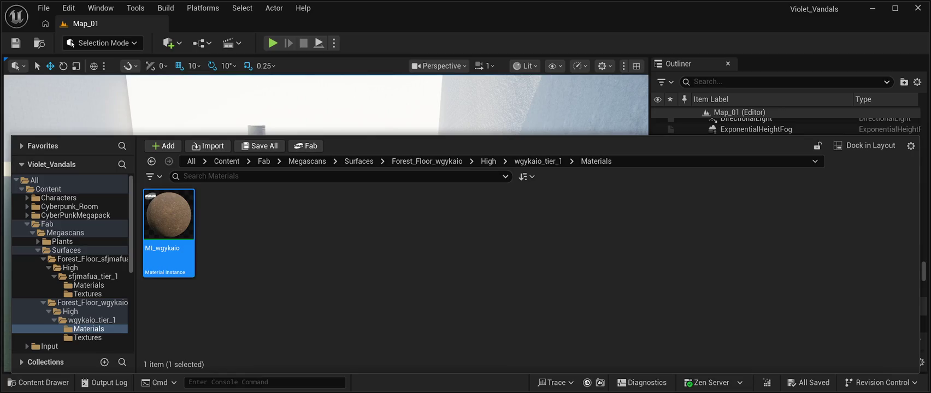
key(ctrl+space)
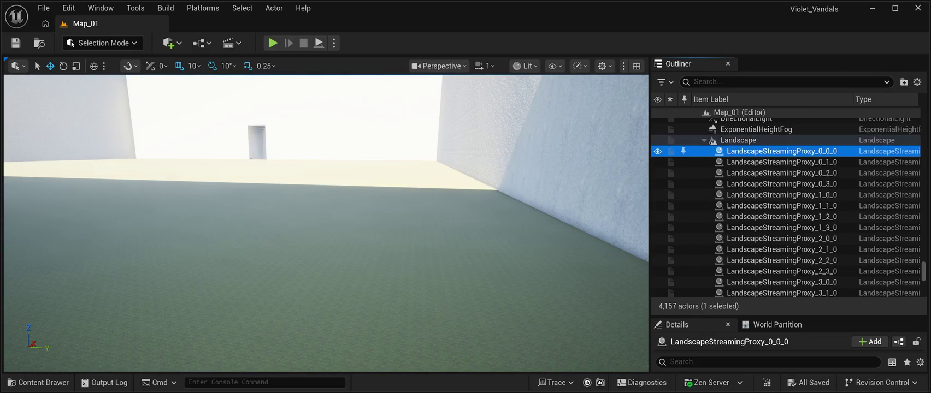
click(739, 141)
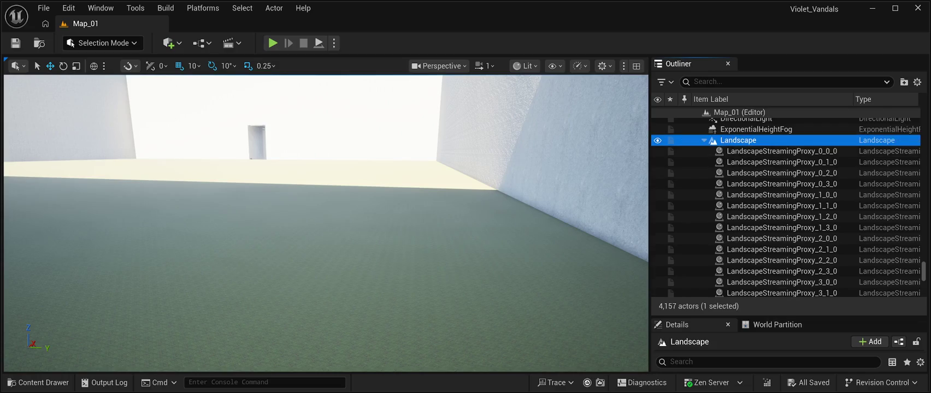
Enlarge the Details panel, filter it by 'nanite', then select the sky and reopen the content.
drag(787, 319, 787, 123)
text(nanaite)
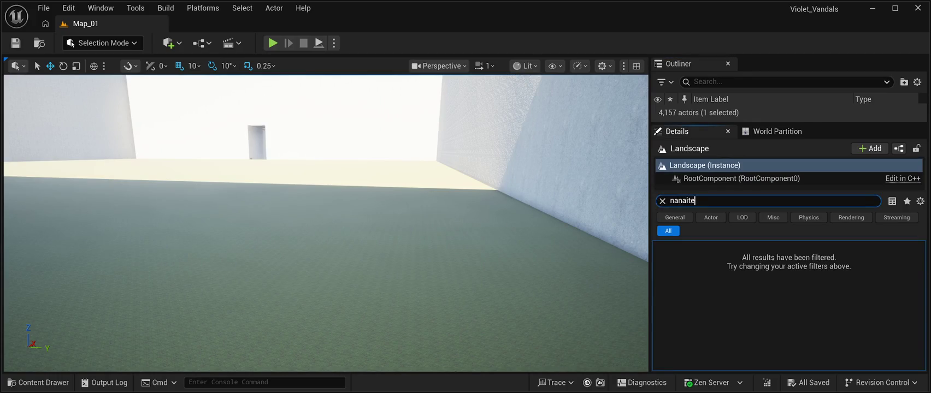
key(BackSpace)
key(BackSpace)
key(BackSpace)
text(ite)
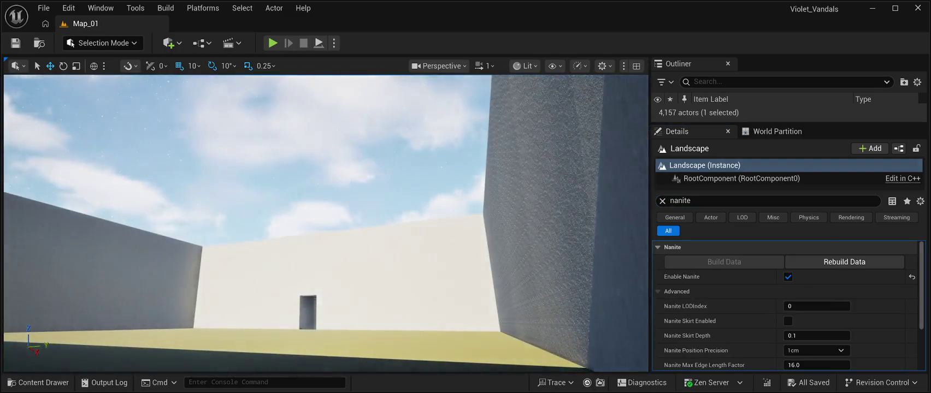
click(273, 136)
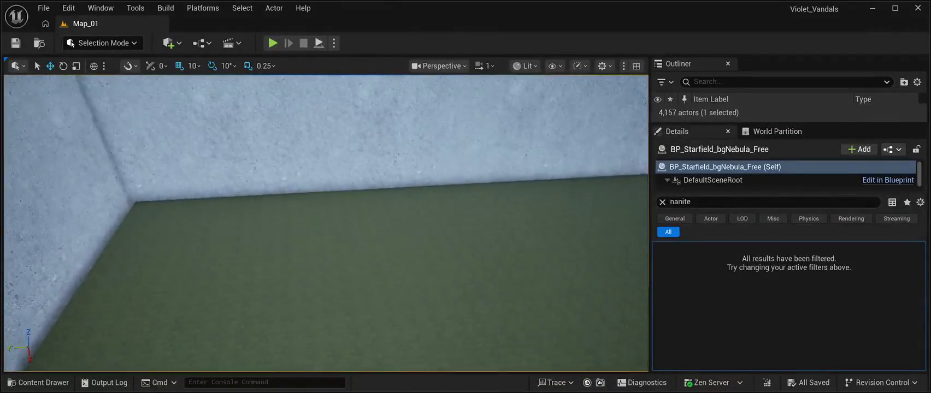
key(ctrl+space)
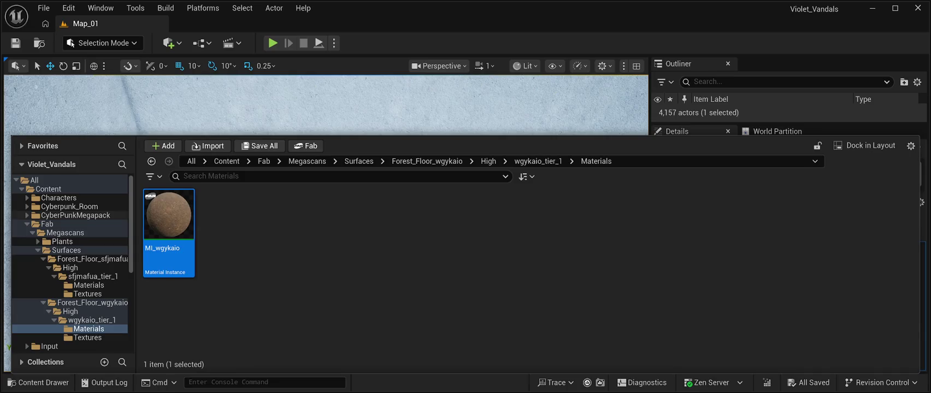
click(70, 206)
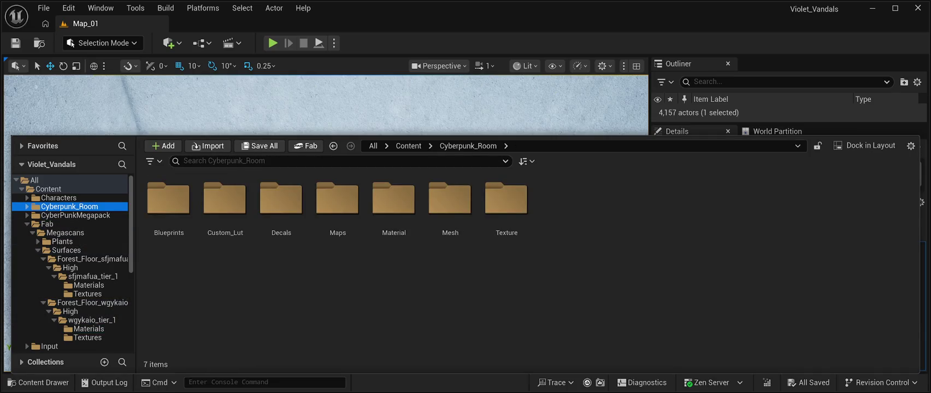
click(59, 198)
click(70, 206)
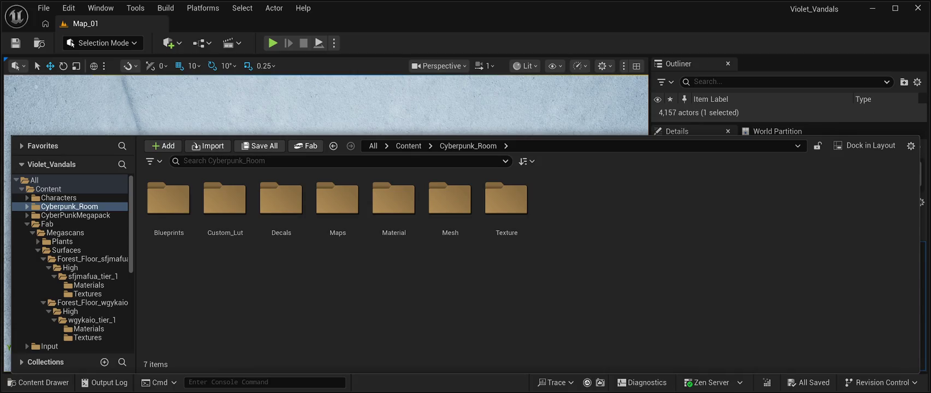
key(ctrl+space)
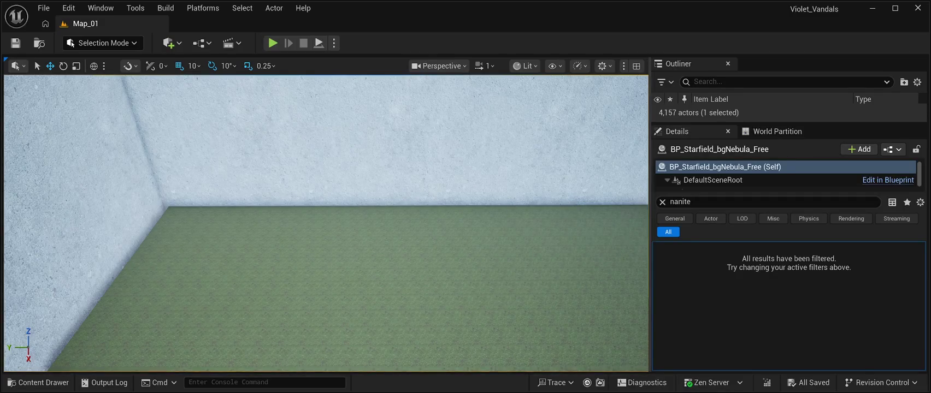
click(39, 382)
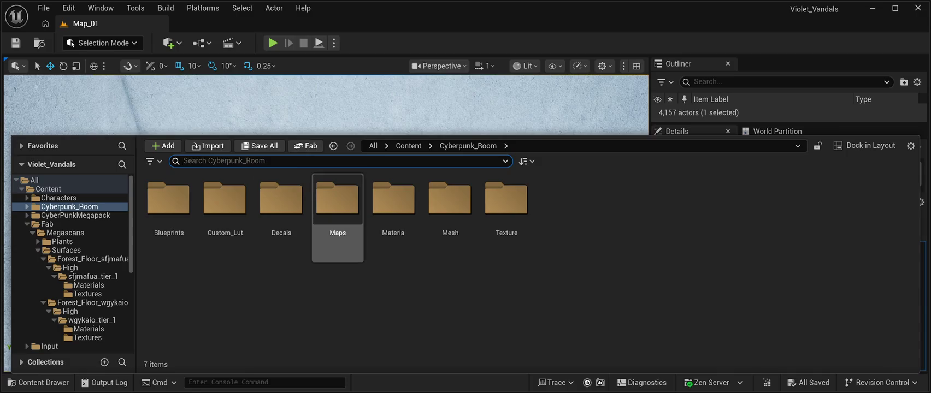
Leave the search field in the Cyberpunk_Room content drawer.
key(Escape)
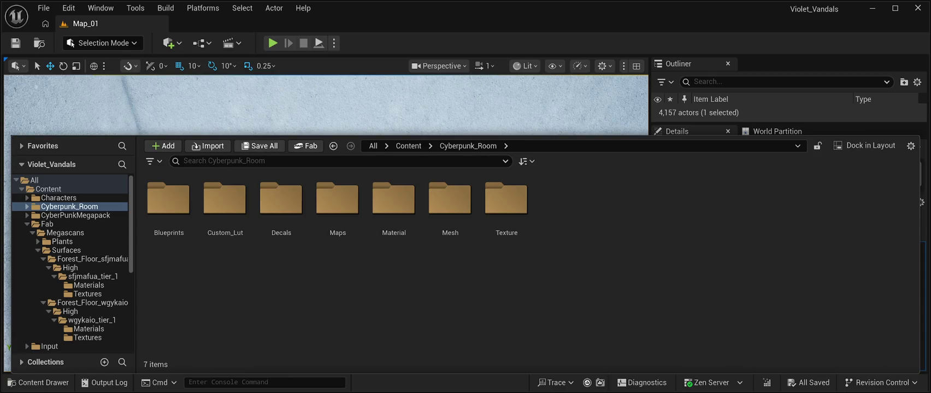
Close the Content Drawer and pull the view back from the wall corner over the green floor.
key(ctrl+space)
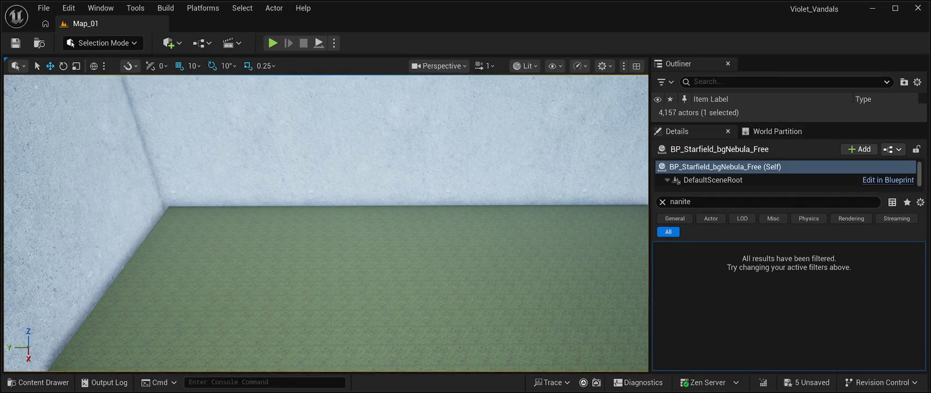
drag(326, 223, 309, 244)
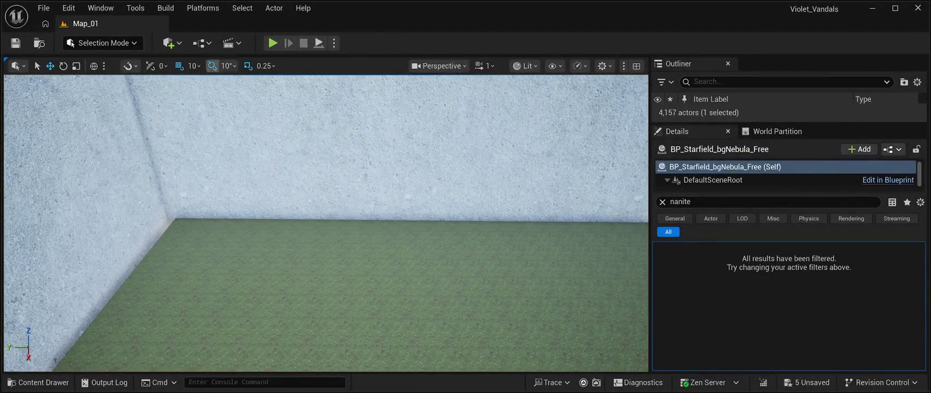
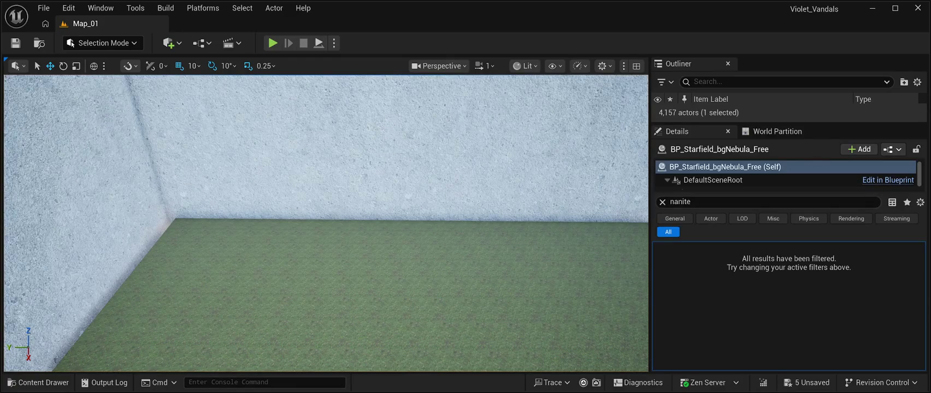
Enlarge the Outliner actor list and scroll through the Cube actors.
drag(787, 124, 787, 294)
scroll(787, 236, down, 10)
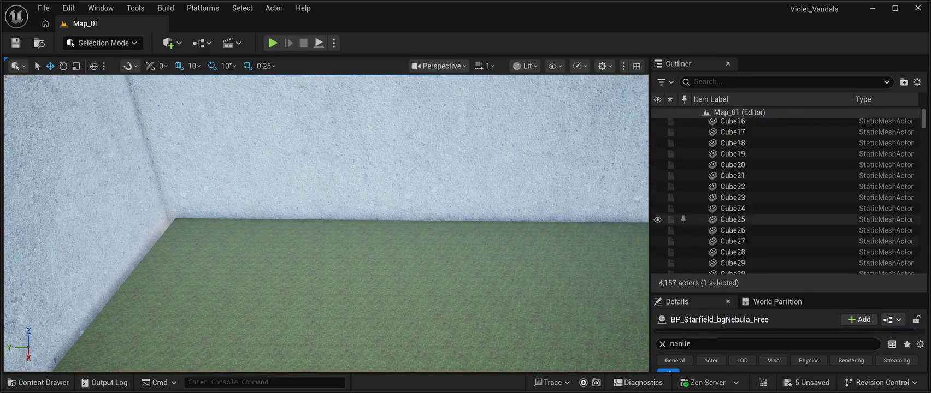
scroll(787, 237, down, 10)
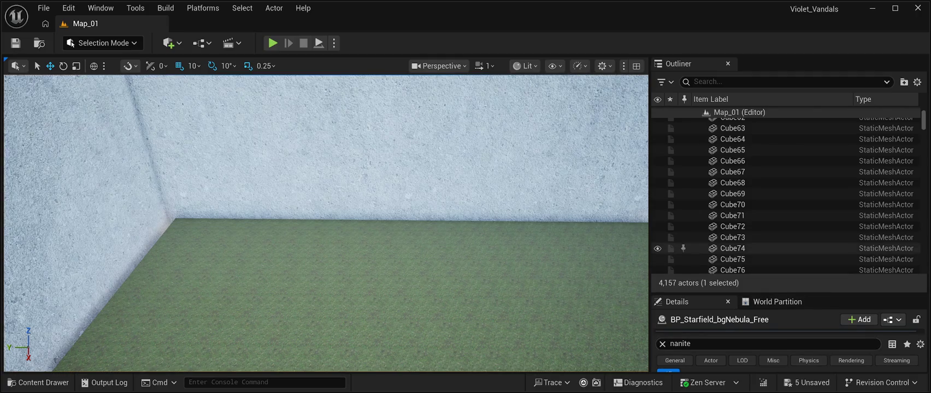
scroll(787, 248, down, 3)
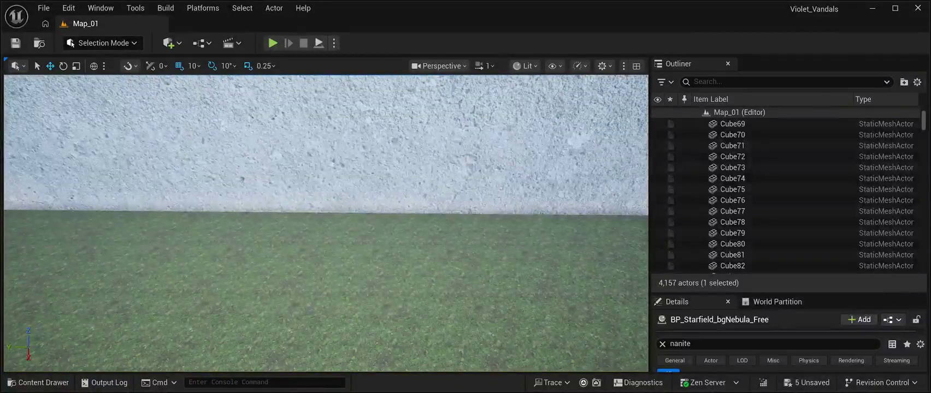
scroll(787, 211, up, 6)
scroll(733, 211, up, 3)
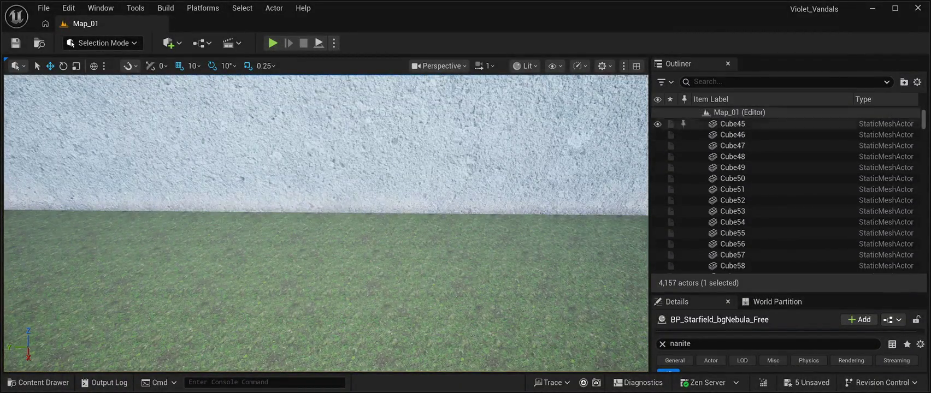
Select Cube50 to show its details, then focus the Outliner search box.
click(732, 178)
scroll(765, 164, up, 20)
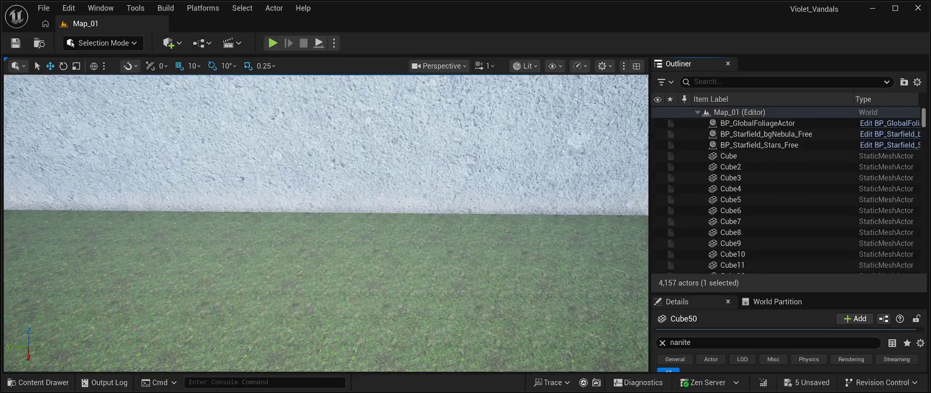
scroll(765, 226, down, 3)
scroll(765, 226, down, 3)
key(ctrl+f)
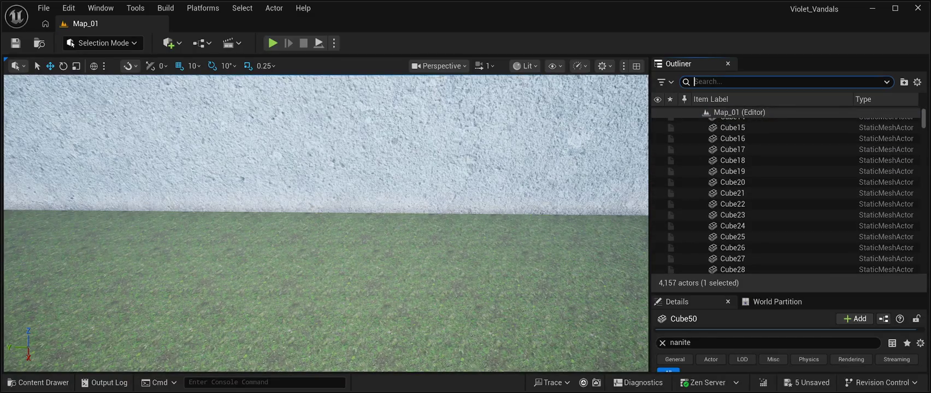
Filter the Outliner by 'landscape' and check LandscapeStreamingProxy_0_0_0's Nanite settings.
text(landscape)
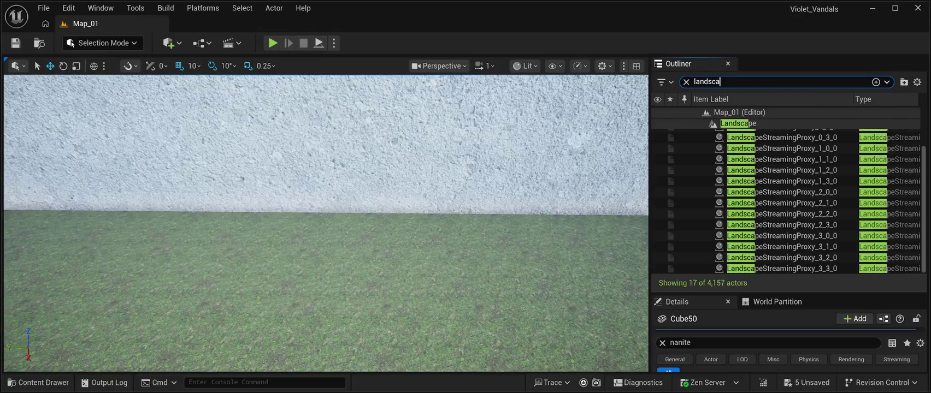
scroll(787, 191, up, 2)
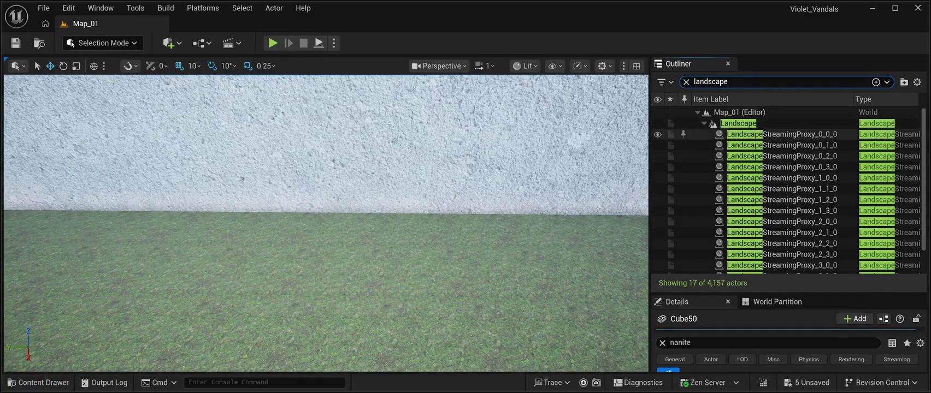
click(782, 134)
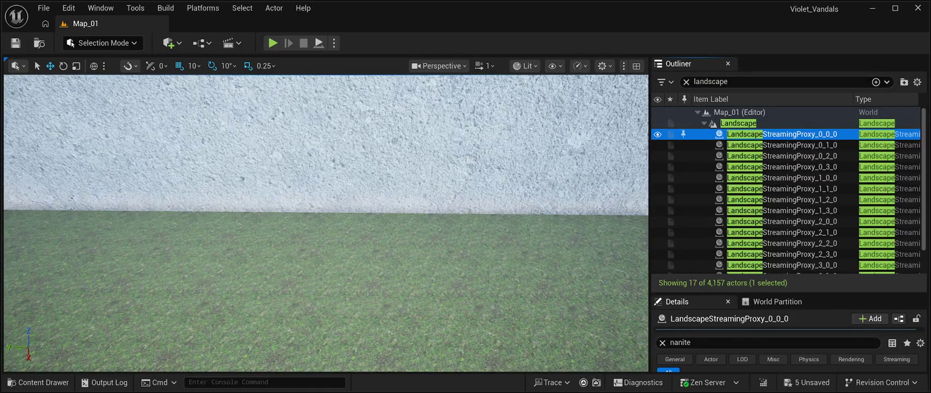
drag(787, 294, 787, 112)
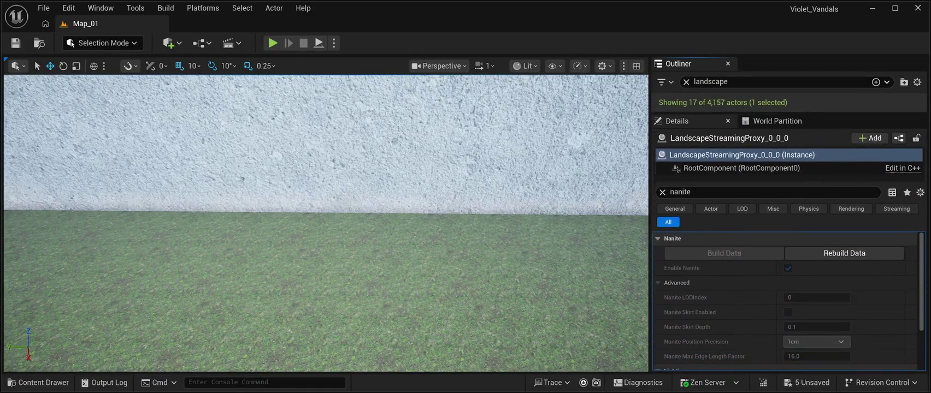
scroll(787, 301, down, 3)
scroll(787, 300, up, 3)
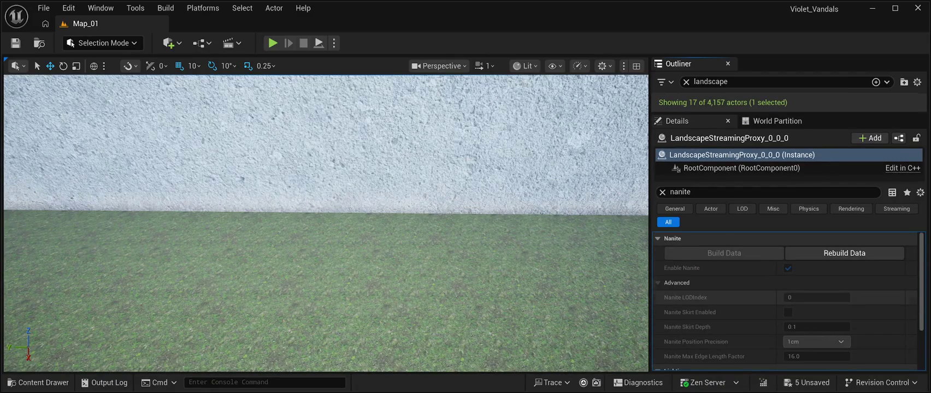
Select the Landscape actor and review its Enable Nanite setting.
drag(787, 111, 787, 224)
click(738, 123)
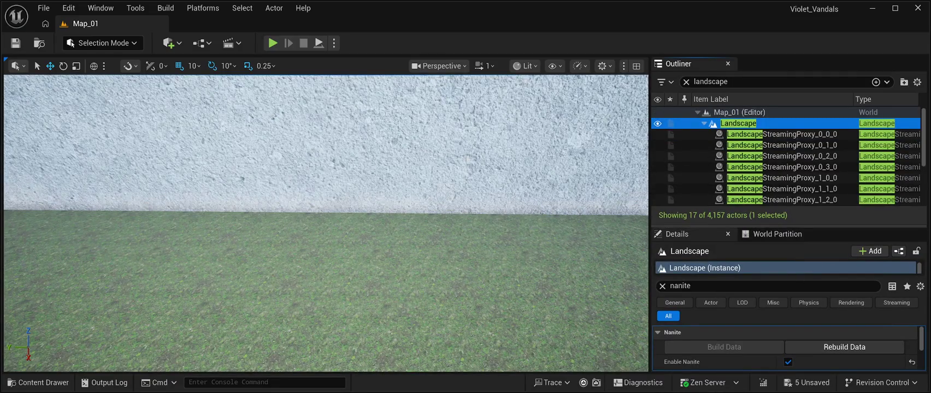
drag(787, 224, 787, 103)
scroll(787, 295, down, 3)
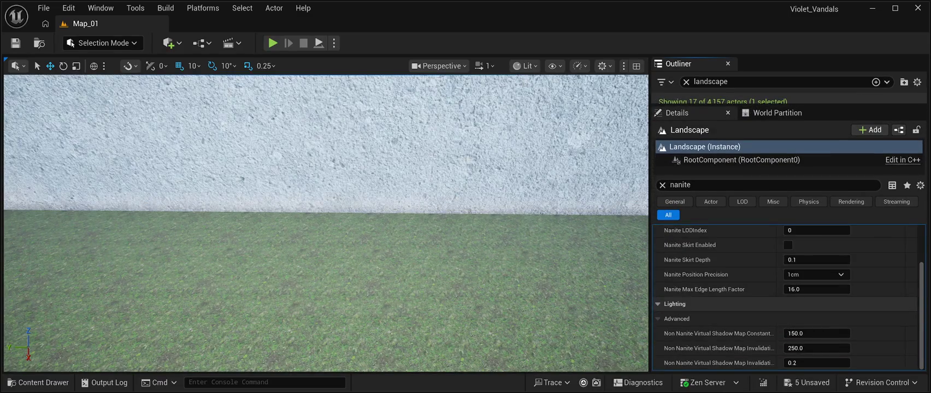
scroll(787, 298, up, 3)
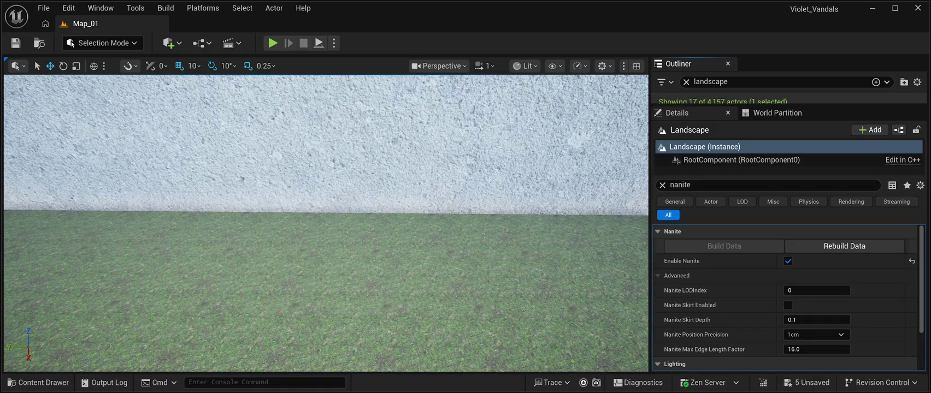
scroll(785, 297, down, 3)
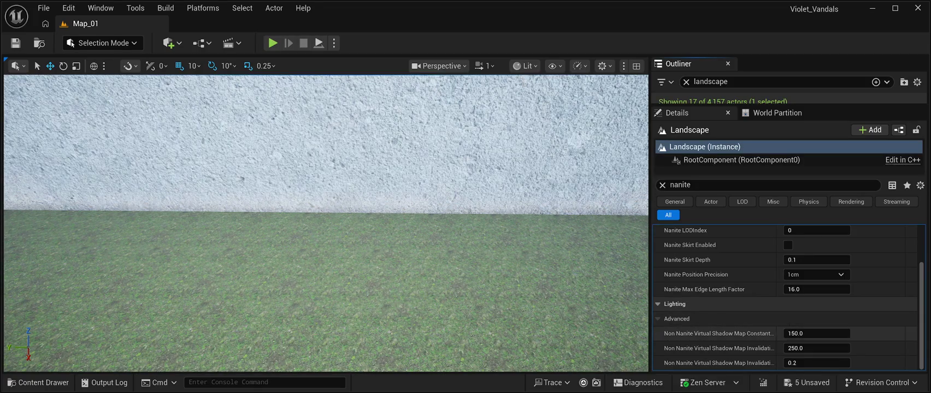
scroll(785, 322, up, 3)
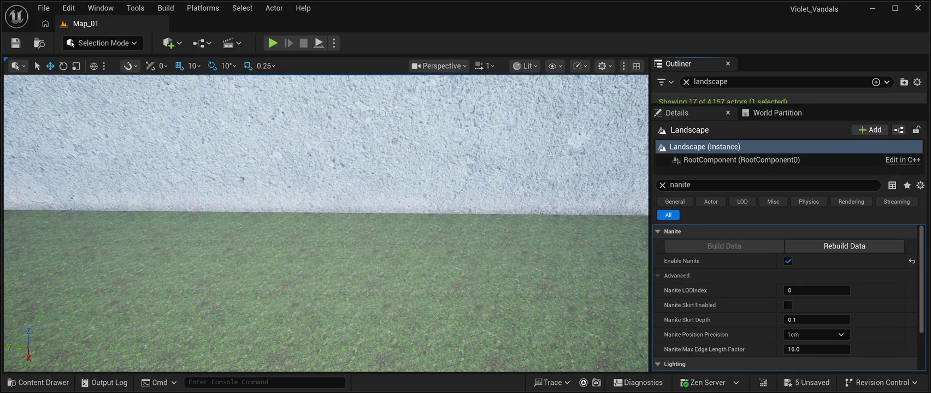
Enlarge the list of 16 streaming proxies and frame LandscapeStreamingProxy_0_0_0 in the viewport.
drag(710, 108, 711, 297)
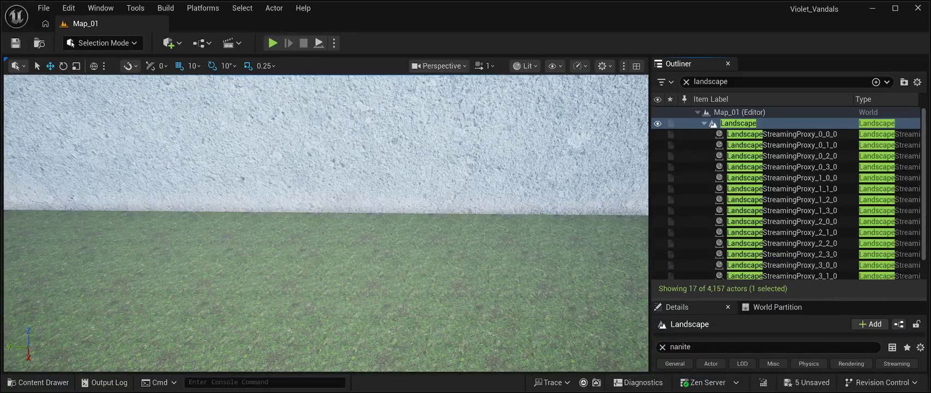
scroll(765, 232, down, 2)
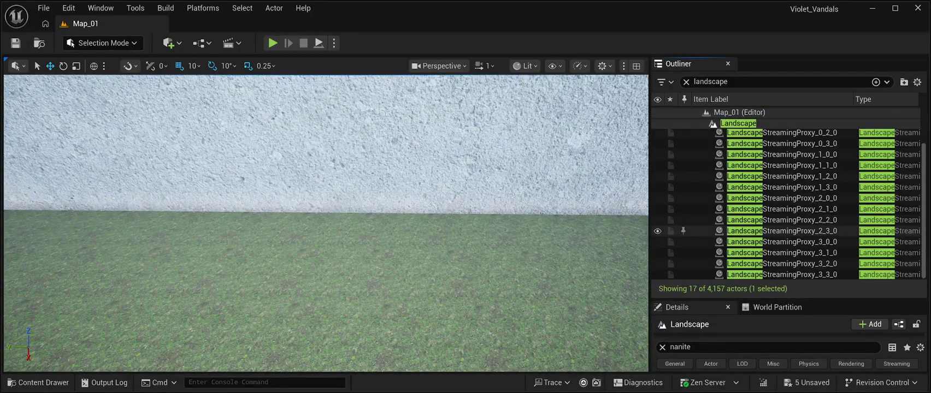
scroll(776, 231, up, 2)
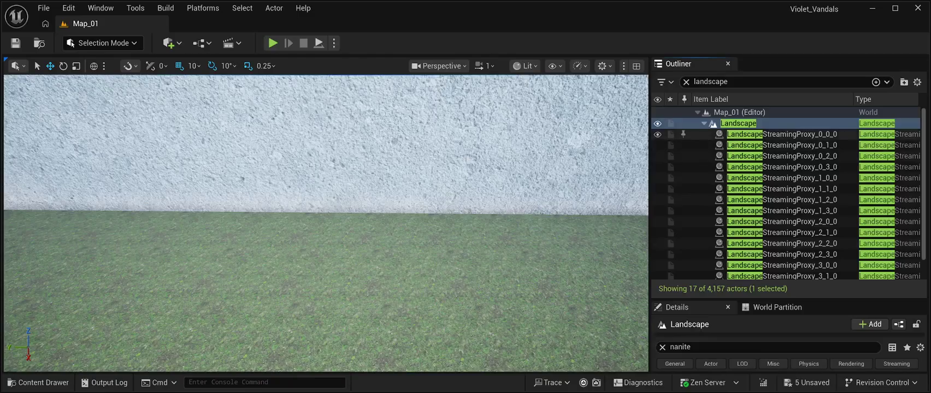
click(776, 133)
double_click(776, 134)
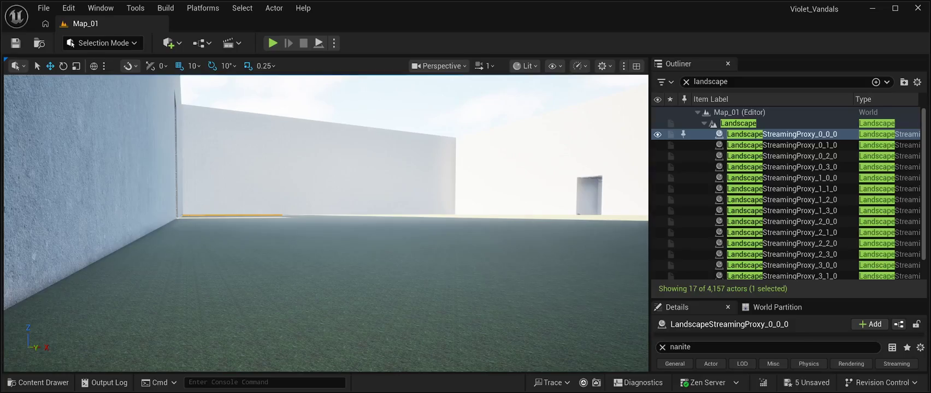
Resize the panels and inspect the proxy's RootComponent.
drag(787, 299, 787, 152)
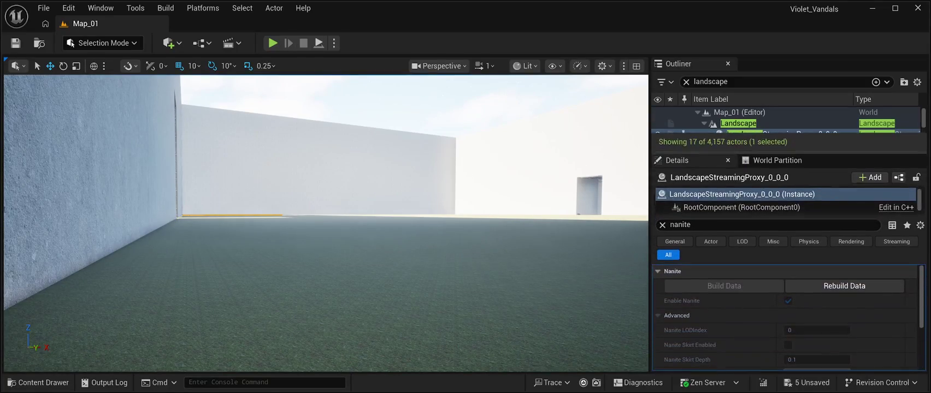
scroll(787, 317, down, 3)
scroll(787, 317, up, 1)
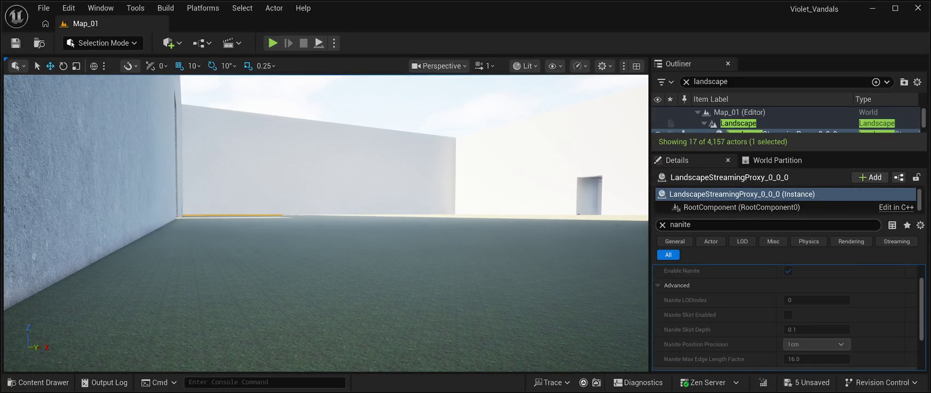
click(741, 207)
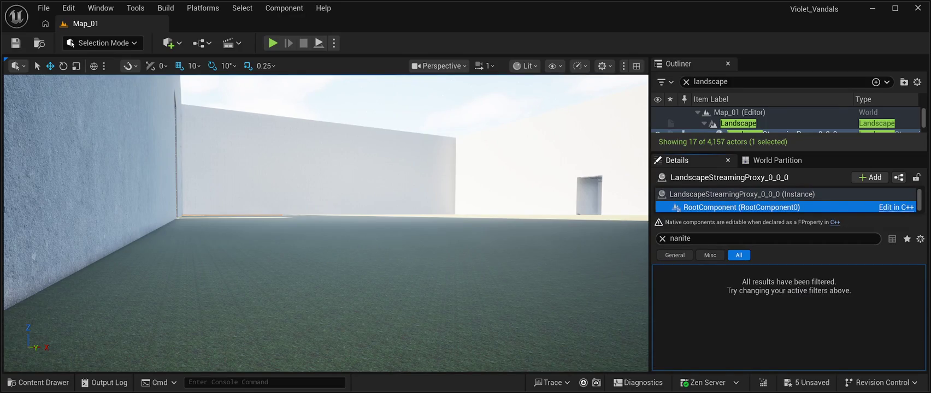
Clear the 'nanite' Details filter and scroll the Landscape's full properties toward Landscape Material.
click(681, 238)
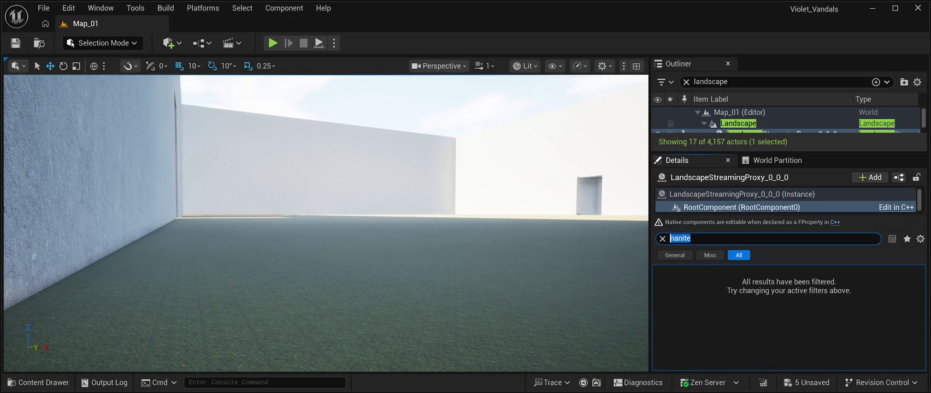
key(ctrl+a)
key(BackSpace)
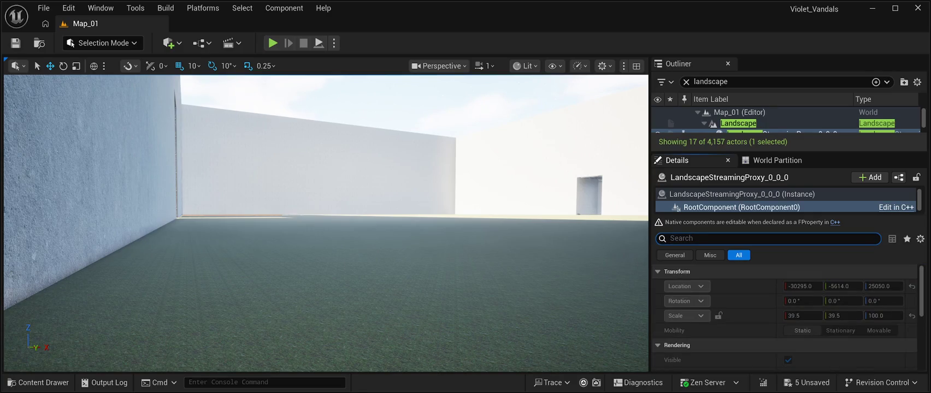
click(738, 123)
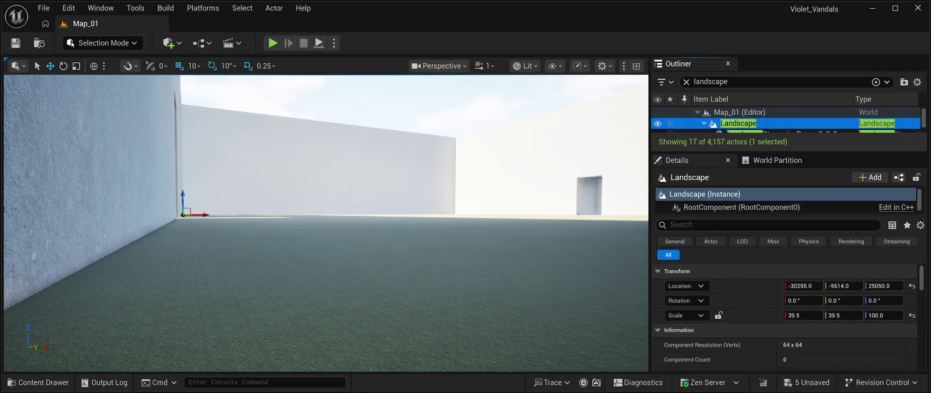
scroll(786, 317, down, 5)
scroll(785, 317, down, 10)
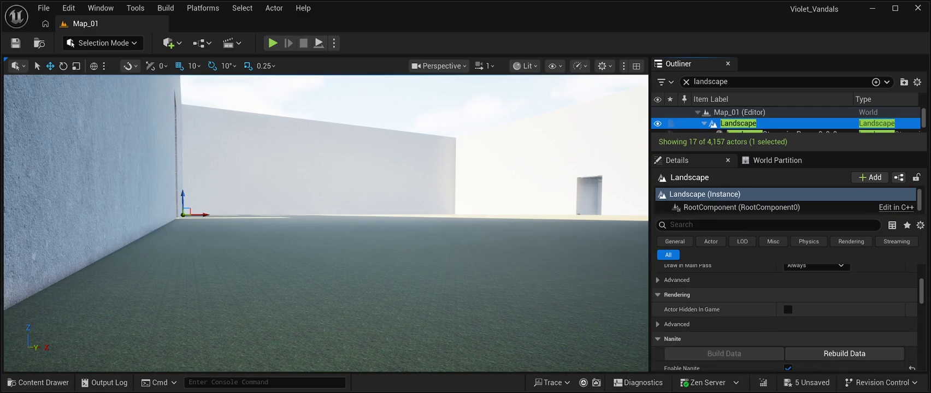